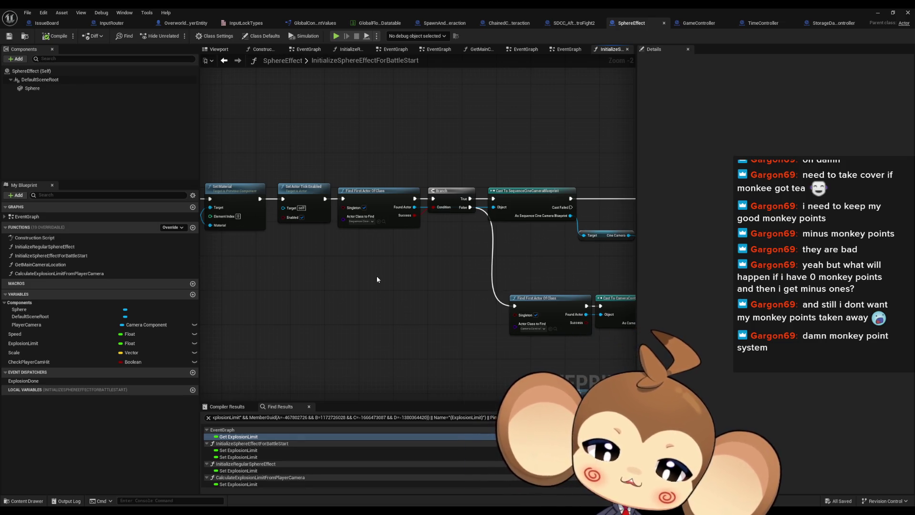
# Step: Duplicate InitializeSphereEffectForBattleStart as a new function named InitializeSphereEffectForPlayerCamera
pyautogui.moveTo(410, 279)
pyautogui.mouseDown()
pyautogui.moveTo(240, 264)
pyautogui.moveTo(230, 268)
pyautogui.moveTo(244, 300)
pyautogui.mouseUp()
pyautogui.moveTo(347, 303)
pyautogui.mouseDown()
pyautogui.moveTo(284, 277)
pyautogui.moveTo(307, 279)
pyautogui.mouseUp()
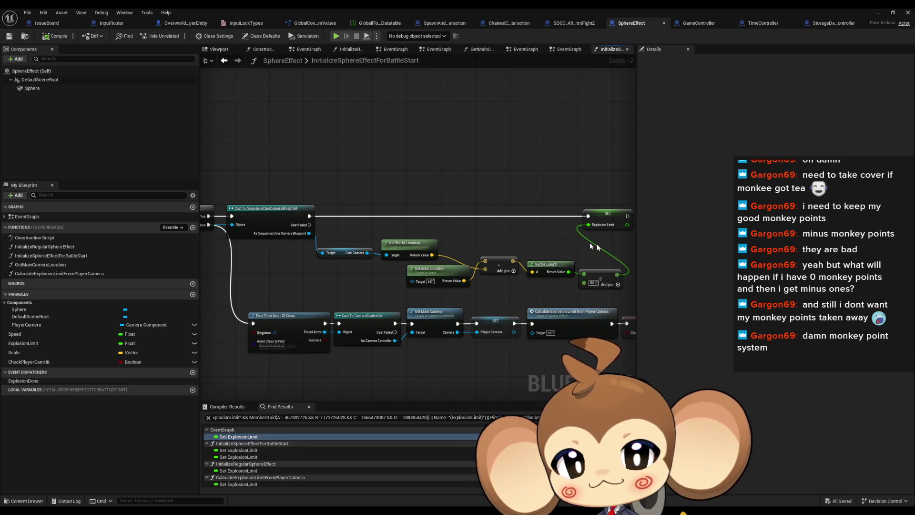
pyautogui.scroll(-3, 485, 273)
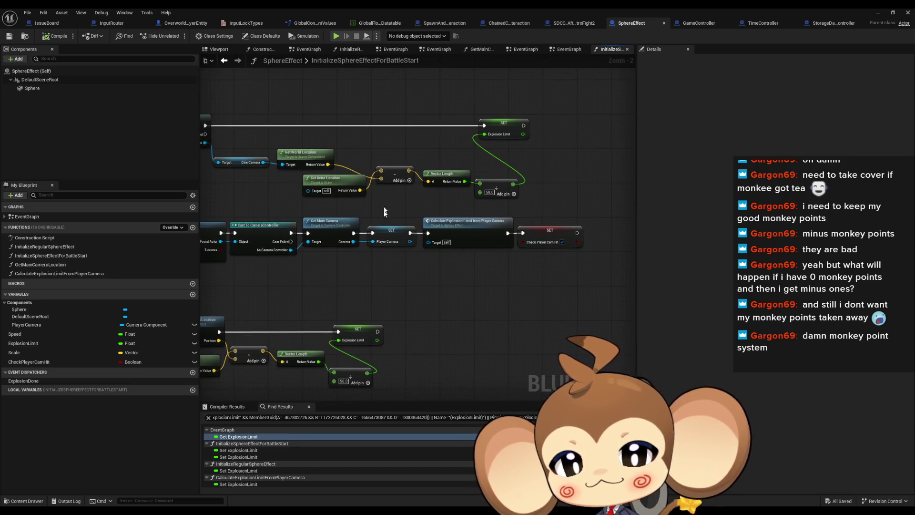
pyautogui.click(415, 205)
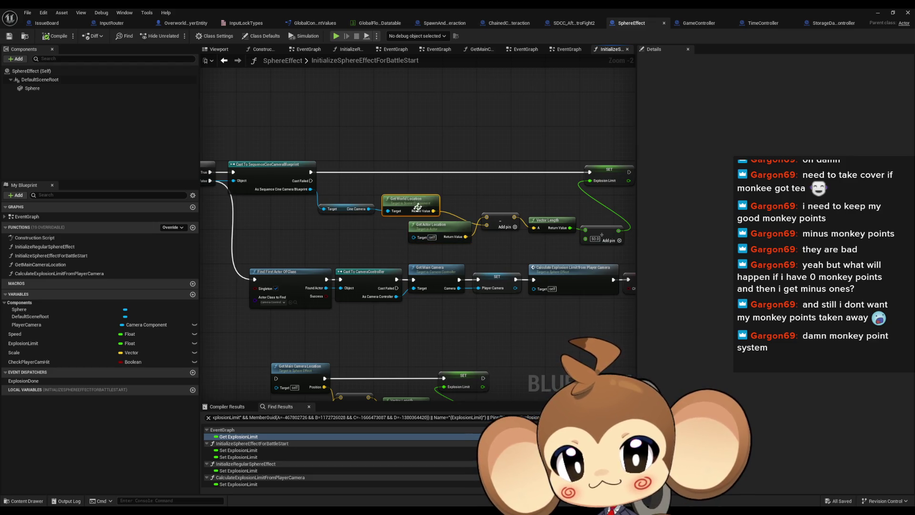
pyautogui.scroll(2, 331, 233)
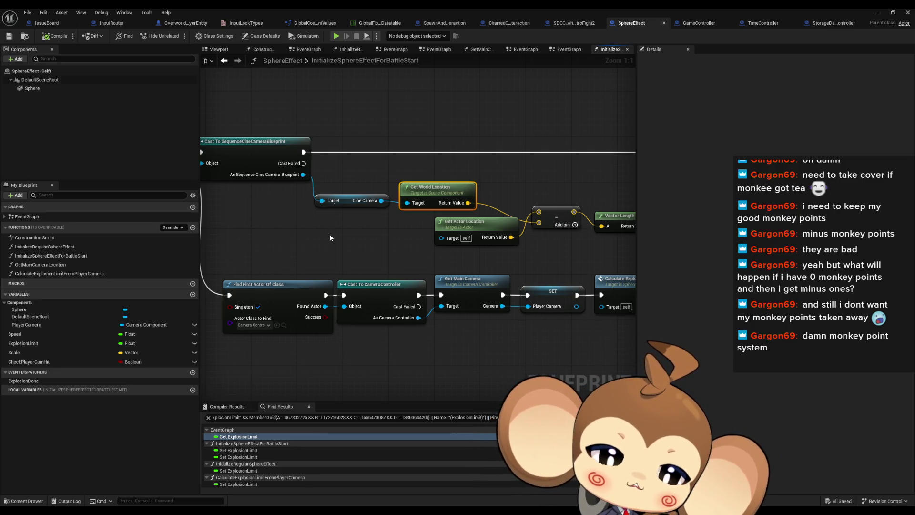
pyautogui.scroll(-2, 329, 238)
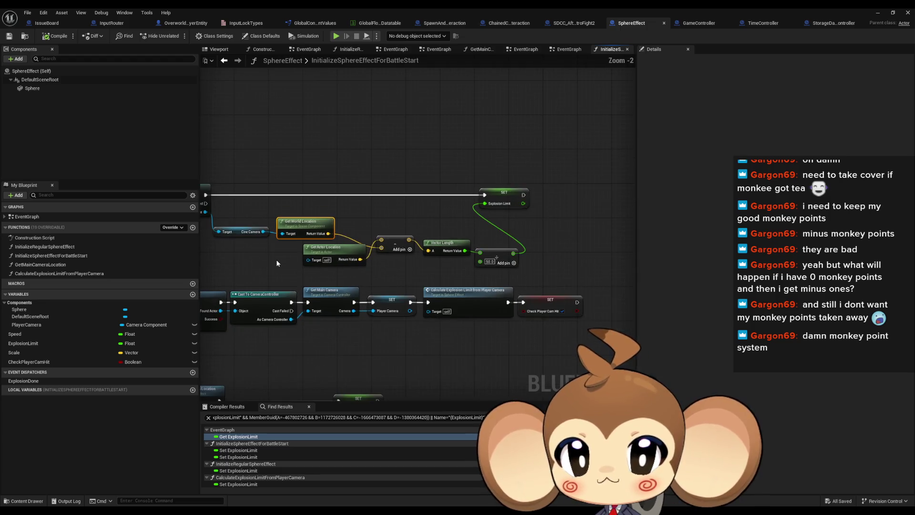
pyautogui.moveTo(277, 263); pyautogui.dragTo(430, 265)
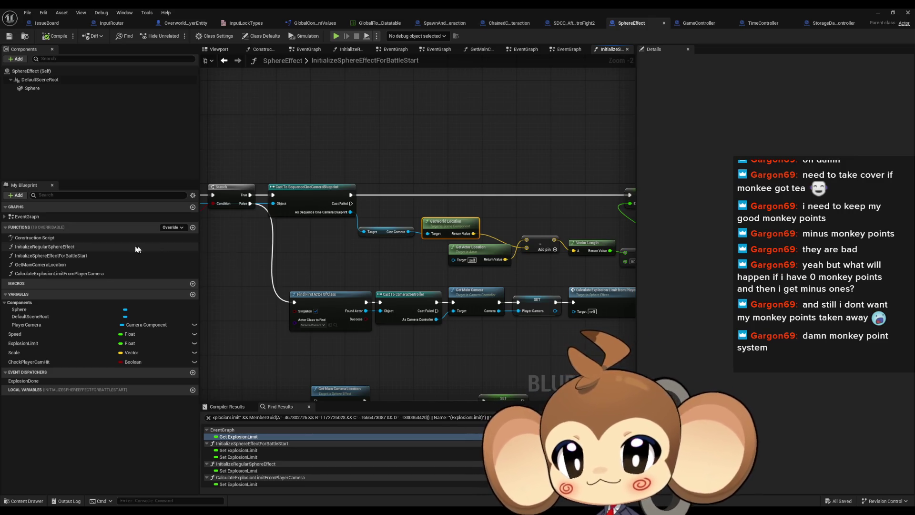
pyautogui.click(51, 255)
pyautogui.hotkey('ctrl', 'd')
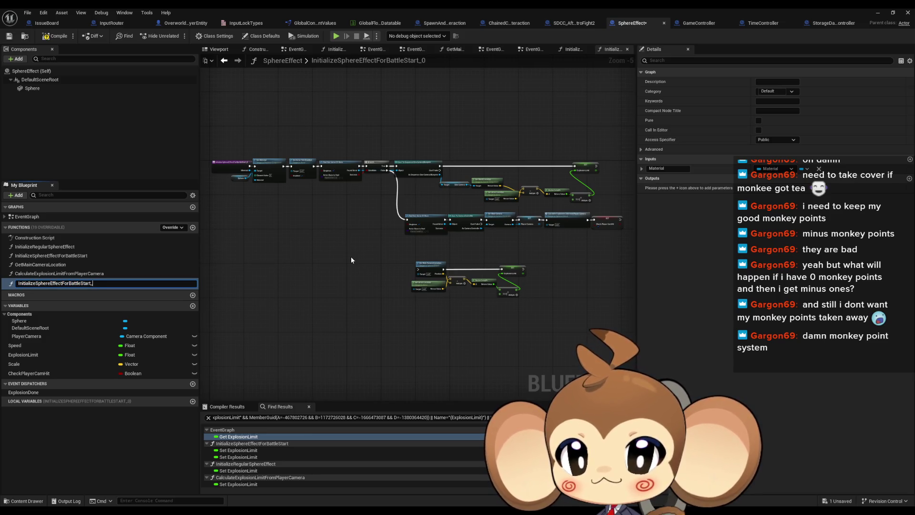
pyautogui.press('BackSpace')
pyautogui.press('BackSpace')
pyautogui.press('BackSpace')
pyautogui.write('Pl')
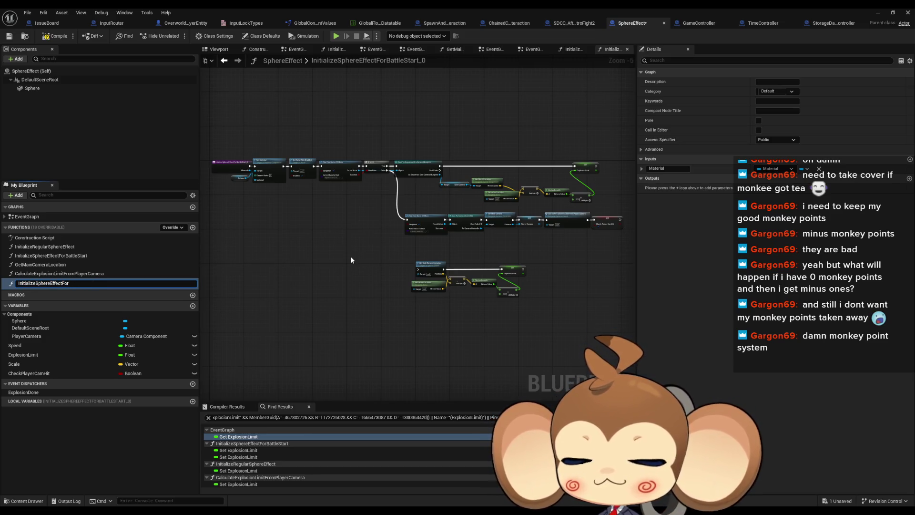
pyautogui.write('ayerCamera')
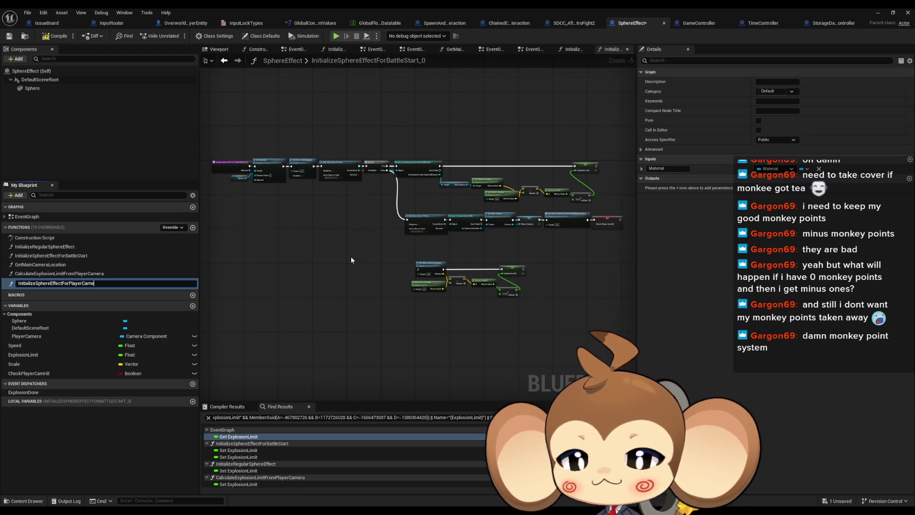
pyautogui.press('Return')
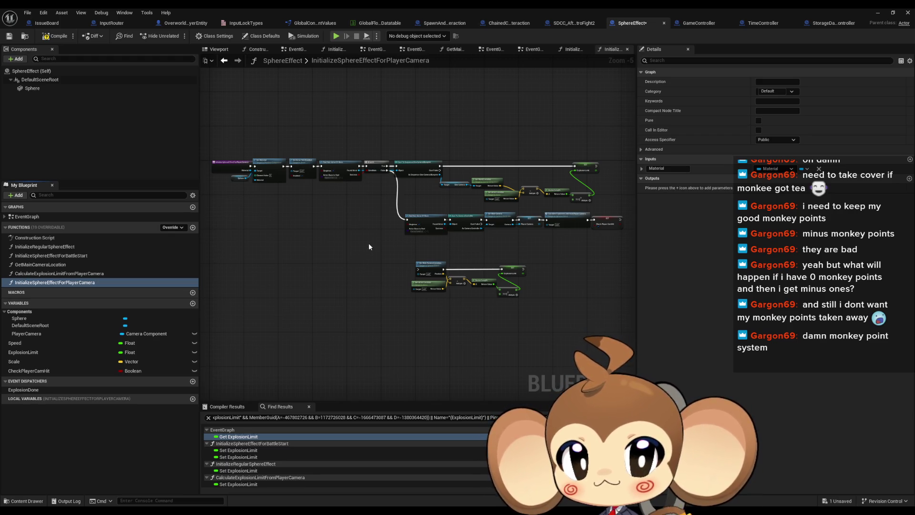
# Step: Wire Set Actor Tick Enabled to the lower Find First Actor and delete the cine-camera Find, Branch and Cast nodes
pyautogui.moveTo(368, 242); pyautogui.dragTo(355, 253)
pyautogui.scroll(4, 379, 170)
pyautogui.moveTo(264, 154)
pyautogui.mouseDown()
pyautogui.moveTo(295, 155)
pyautogui.moveTo(514, 279)
pyautogui.mouseUp()
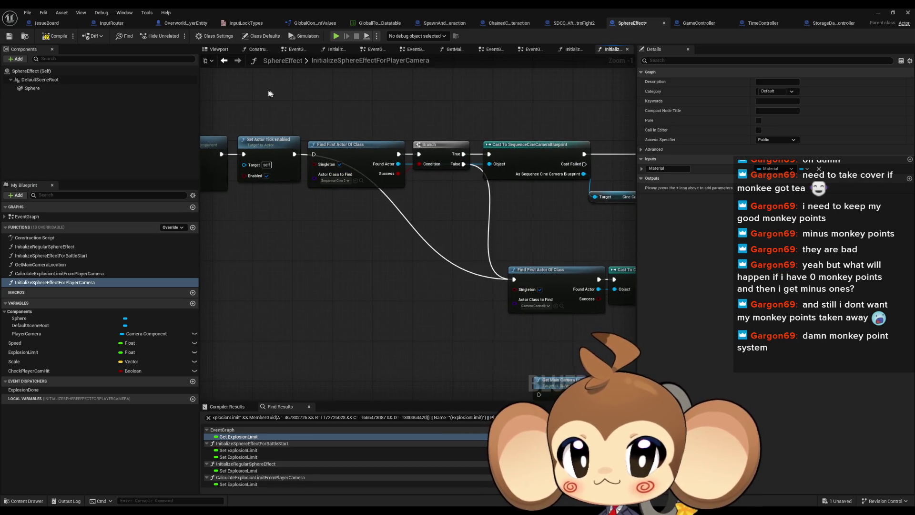
pyautogui.moveTo(267, 103); pyautogui.dragTo(454, 193)
pyautogui.moveTo(347, 117)
pyautogui.mouseDown()
pyautogui.moveTo(471, 190)
pyautogui.moveTo(553, 199)
pyautogui.mouseUp()
pyautogui.press('Delete')
# Step: Delete the vector-math, SET and leftover nodes, then align the camera-controller node row
pyautogui.scroll(-2, 553, 198)
pyautogui.moveTo(340, 160)
pyautogui.mouseDown()
pyautogui.moveTo(472, 209)
pyautogui.moveTo(588, 232)
pyautogui.mouseUp()
pyautogui.press('Delete')
pyautogui.moveTo(506, 344); pyautogui.dragTo(354, 282)
pyautogui.press('Delete')
pyautogui.scroll(-2, 354, 282)
pyautogui.moveTo(334, 221); pyautogui.dragTo(574, 317)
pyautogui.scroll(3, 356, 267)
pyautogui.moveTo(519, 286)
pyautogui.mouseDown()
pyautogui.moveTo(362, 177)
pyautogui.moveTo(331, 173)
pyautogui.mouseUp()
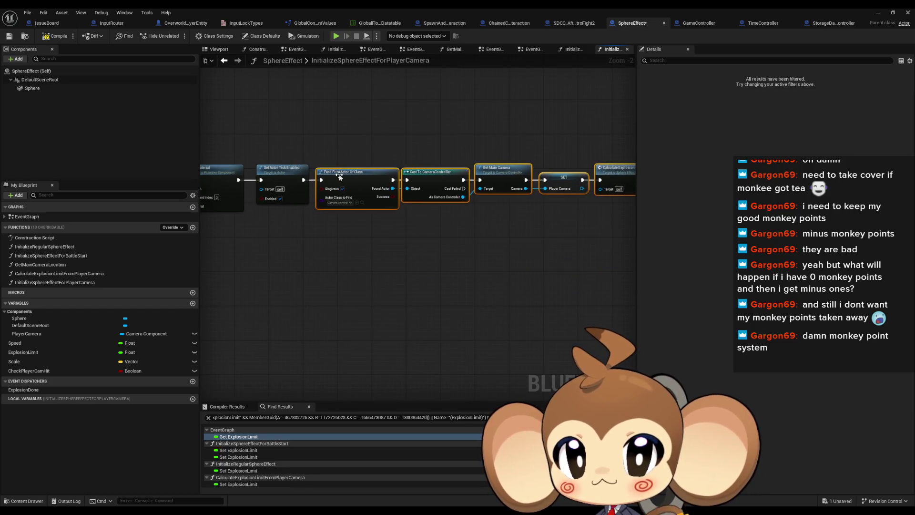
pyautogui.click(347, 256)
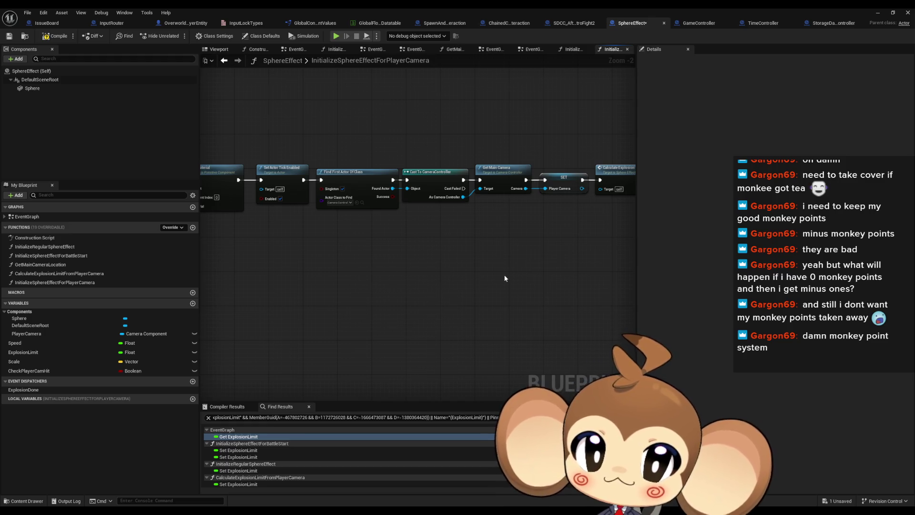
pyautogui.moveTo(347, 254); pyautogui.dragTo(324, 301)
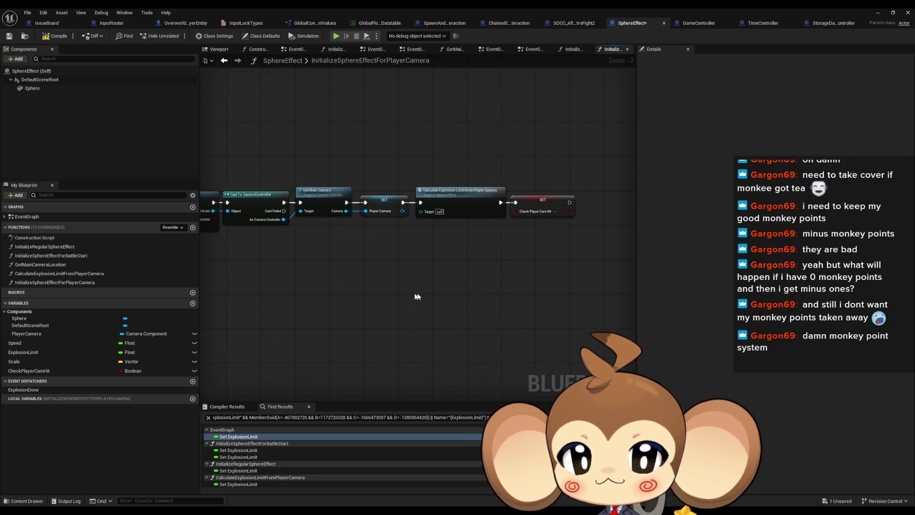
pyautogui.moveTo(420, 293)
pyautogui.mouseDown()
pyautogui.moveTo(488, 297)
pyautogui.moveTo(465, 309)
pyautogui.mouseUp()
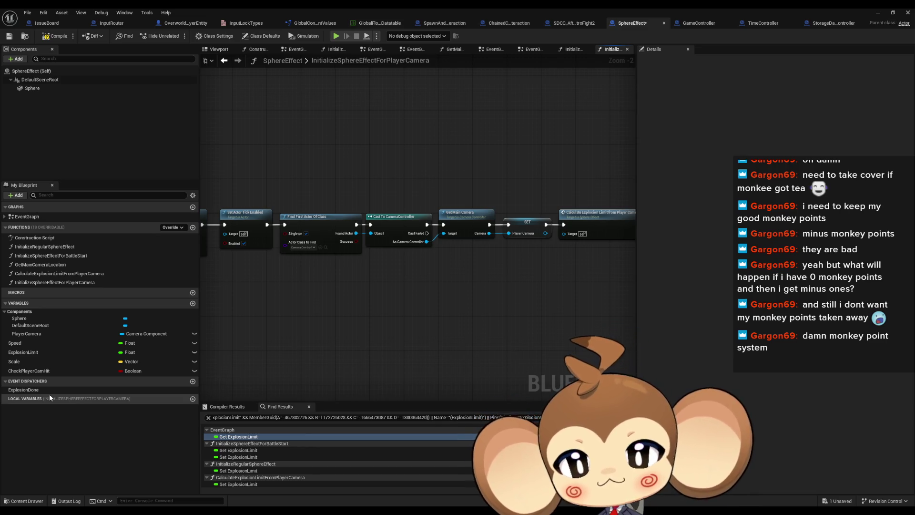
pyautogui.moveTo(619, 303)
pyautogui.mouseDown()
pyautogui.moveTo(353, 330)
pyautogui.moveTo(591, 302)
pyautogui.mouseUp()
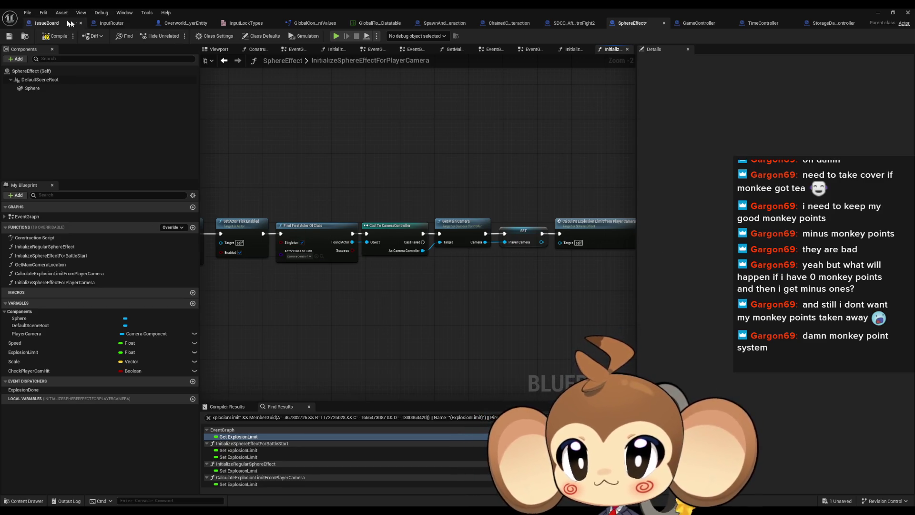
# Step: Switch to the InputRouter blueprint and restore its window to reveal the Content Browser
pyautogui.click(112, 23)
pyautogui.scroll(3, 274, 217)
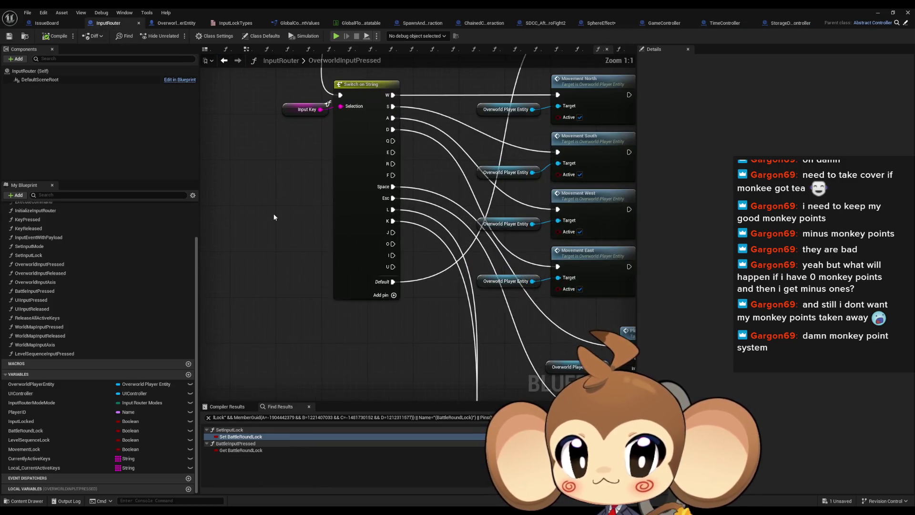
pyautogui.scroll(-2, 274, 217)
pyautogui.press('super+Down')
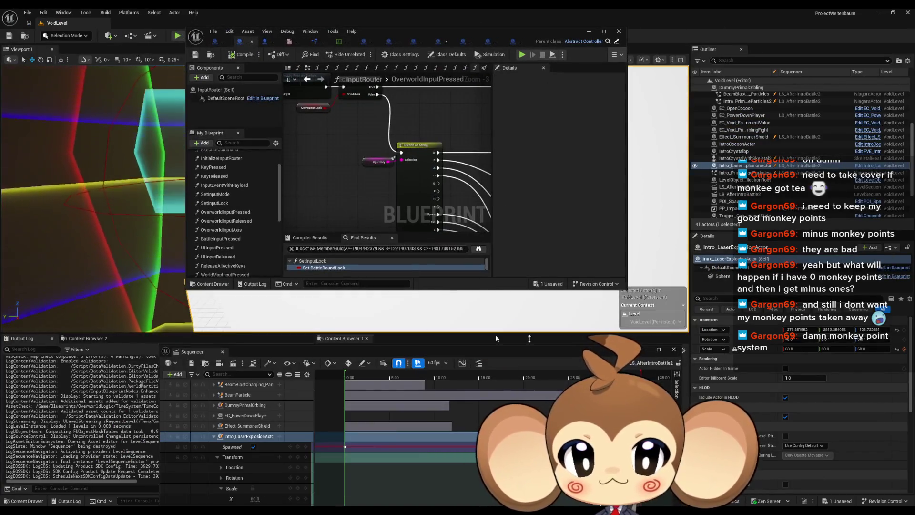
pyautogui.moveTo(339, 351); pyautogui.dragTo(339, 52)
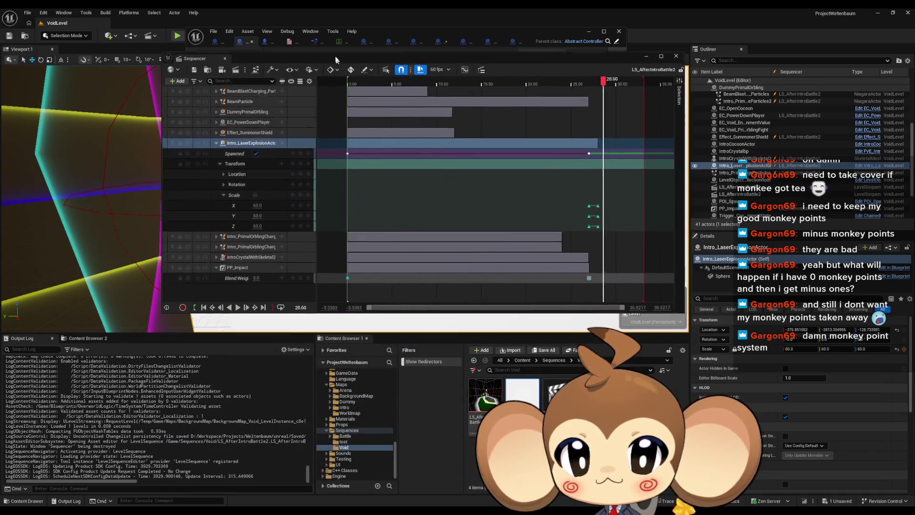
# Step: Browse to Content > UI > MainMenu and open the MainMenu widget blueprint
pyautogui.click(523, 360)
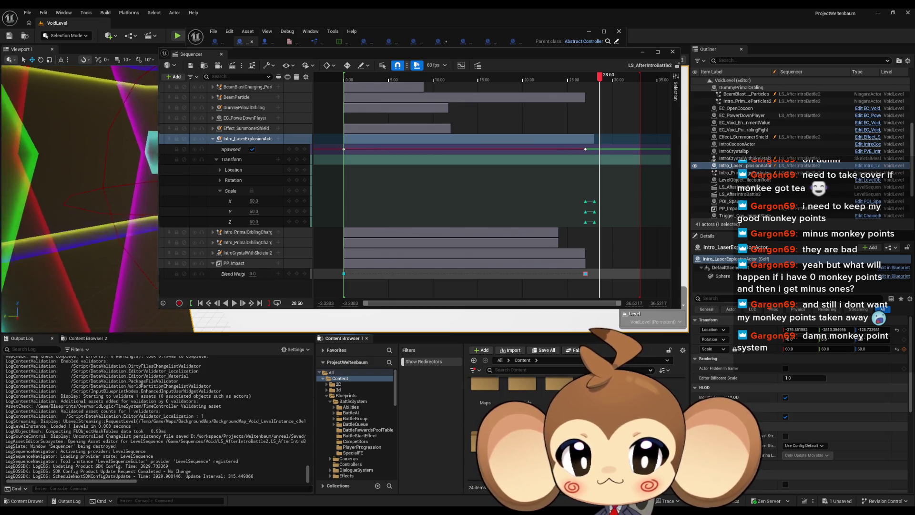
pyautogui.doubleClick(485, 458)
pyautogui.doubleClick(522, 384)
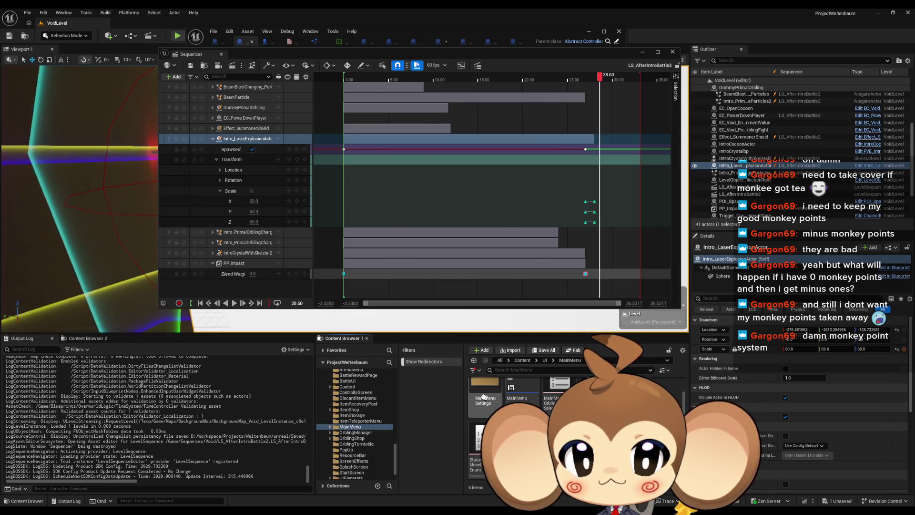
pyautogui.doubleClick(522, 396)
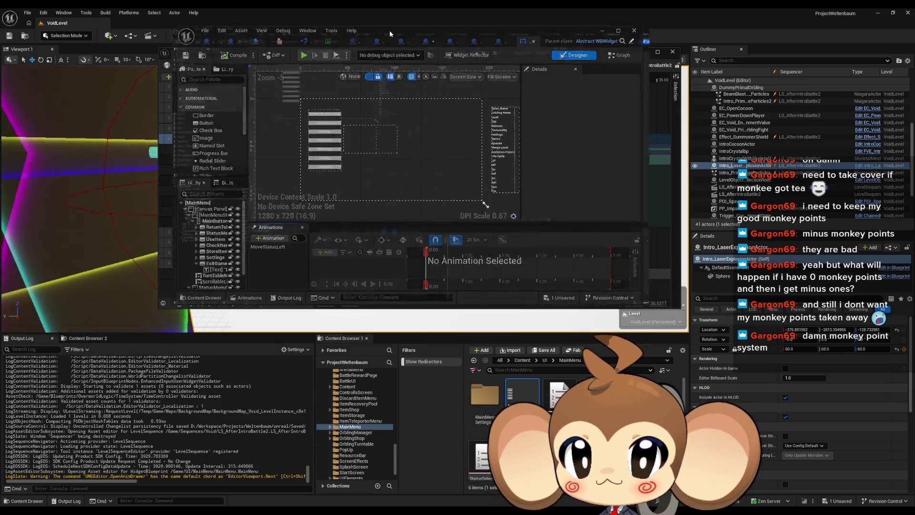
pyautogui.doubleClick(390, 30)
pyautogui.scroll(6, 196, 149)
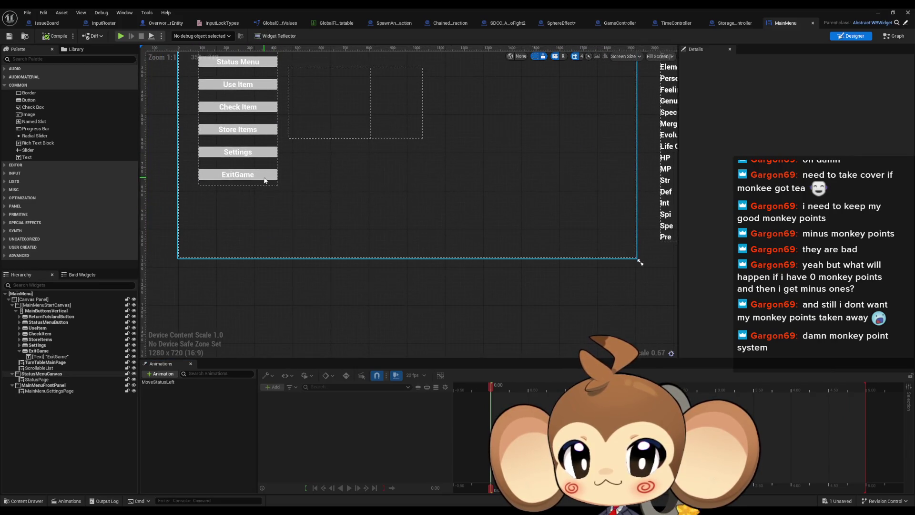
# Step: Check the ExitGame Quit Game node in the MainMenu EventGraph, then close the widget editor
pyautogui.click(885, 38)
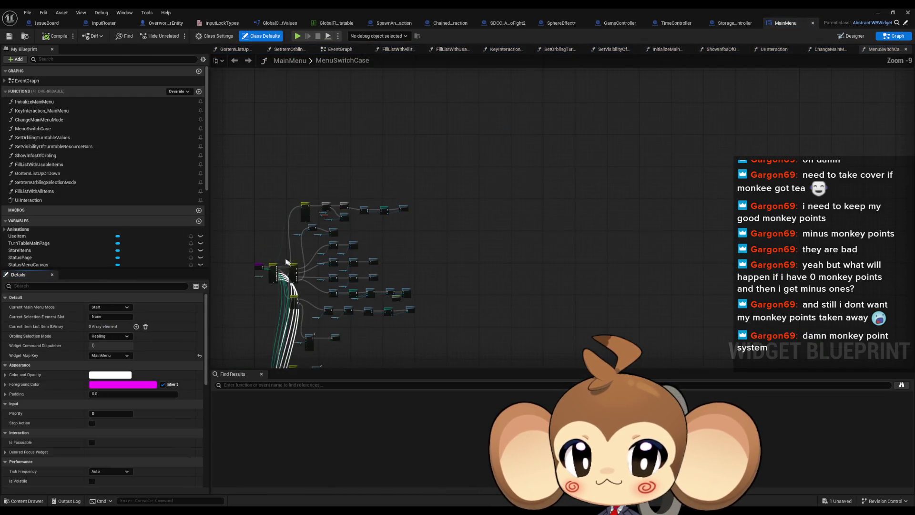
pyautogui.doubleClick(31, 81)
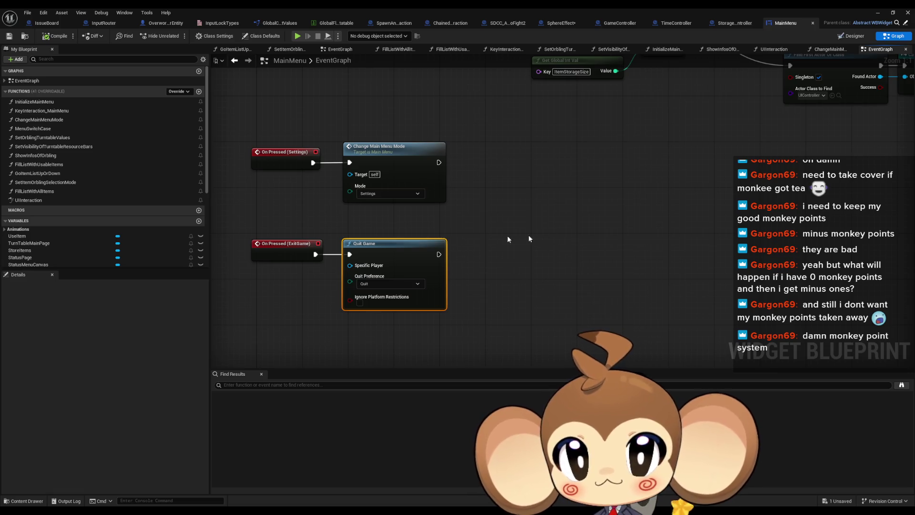
pyautogui.click(585, 227)
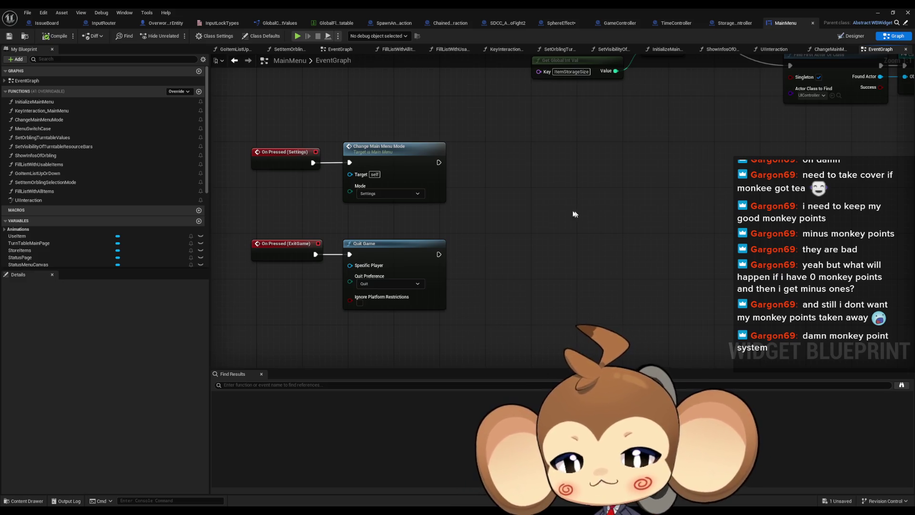
pyautogui.click(908, 12)
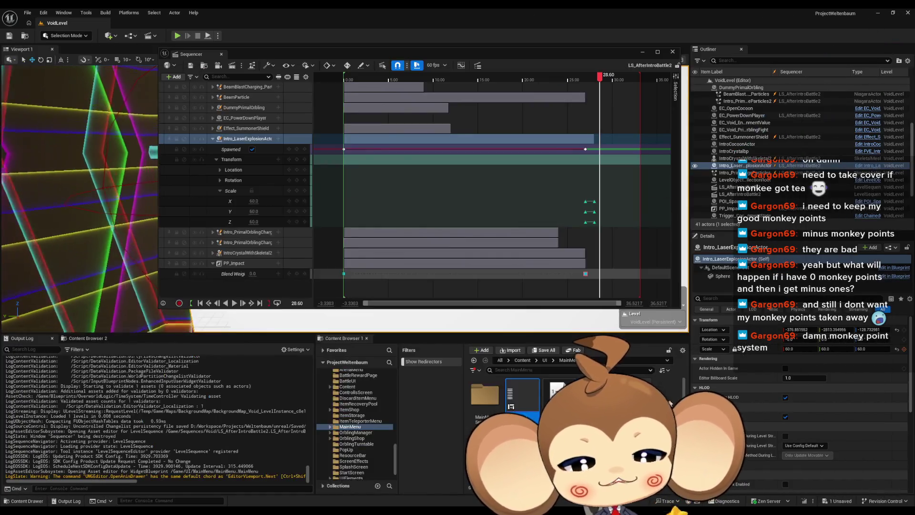
# Step: Navigate the Content Browser to Blueprints/Cameras/EventCassette/Void
pyautogui.click(522, 360)
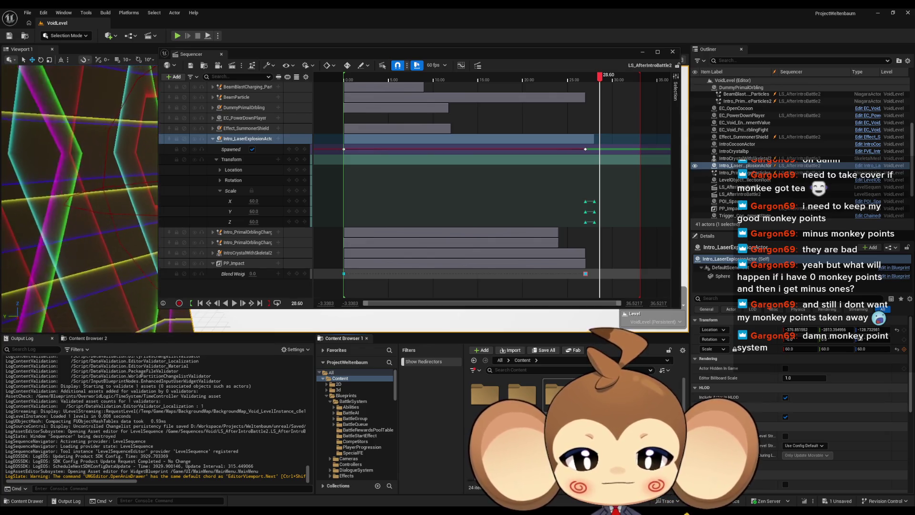
pyautogui.click(346, 396)
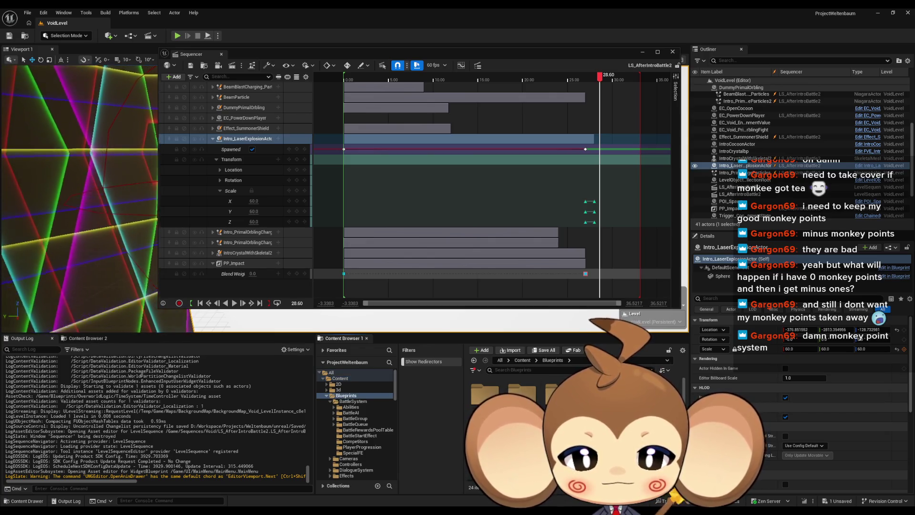
pyautogui.doubleClick(531, 402)
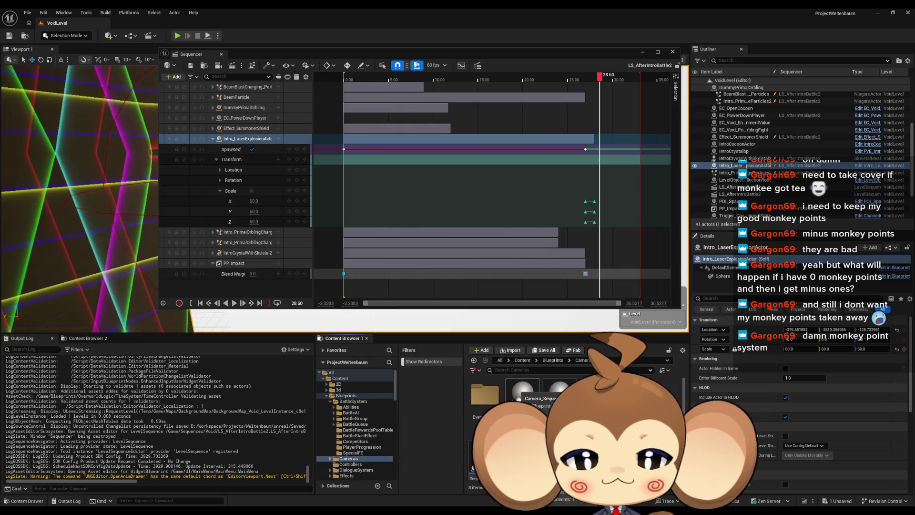
pyautogui.doubleClick(481, 402)
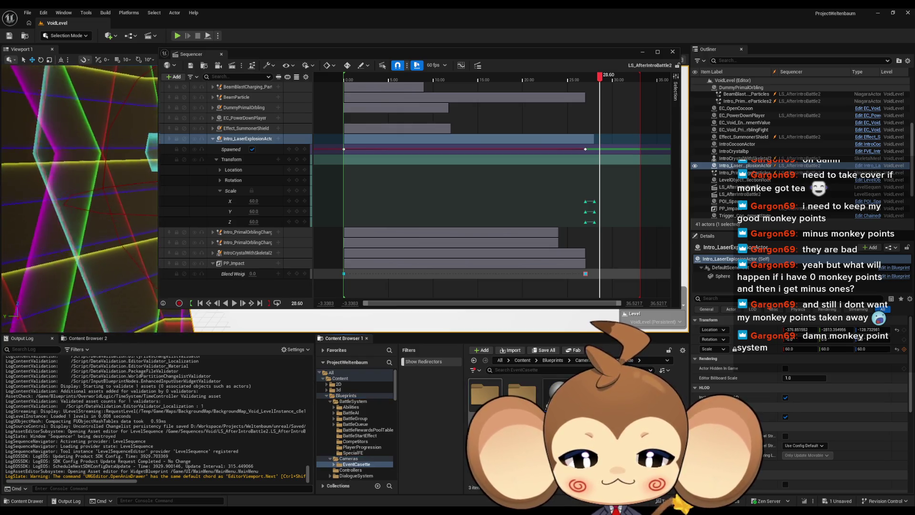
pyautogui.doubleClick(522, 394)
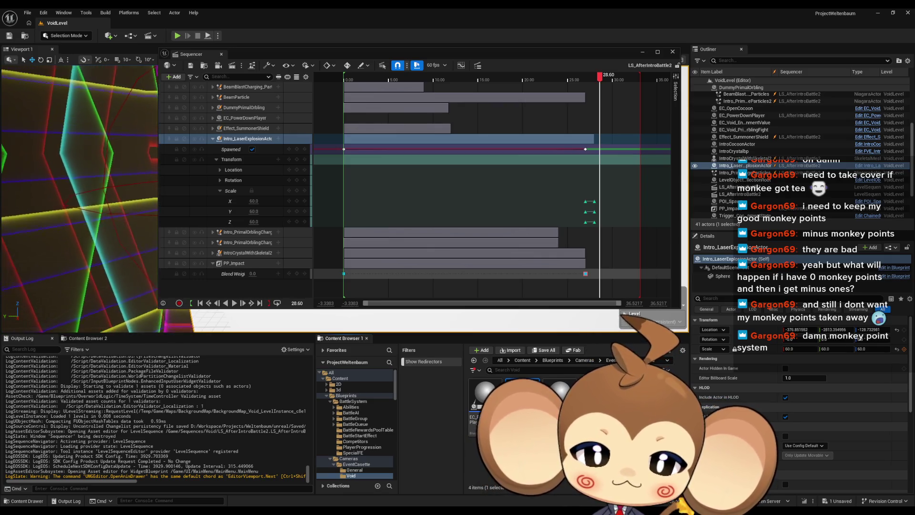
# Step: Duplicate EC_PowerDownPlayer as EC_ExplosionLogic and open the copy for editing
pyautogui.click(485, 400)
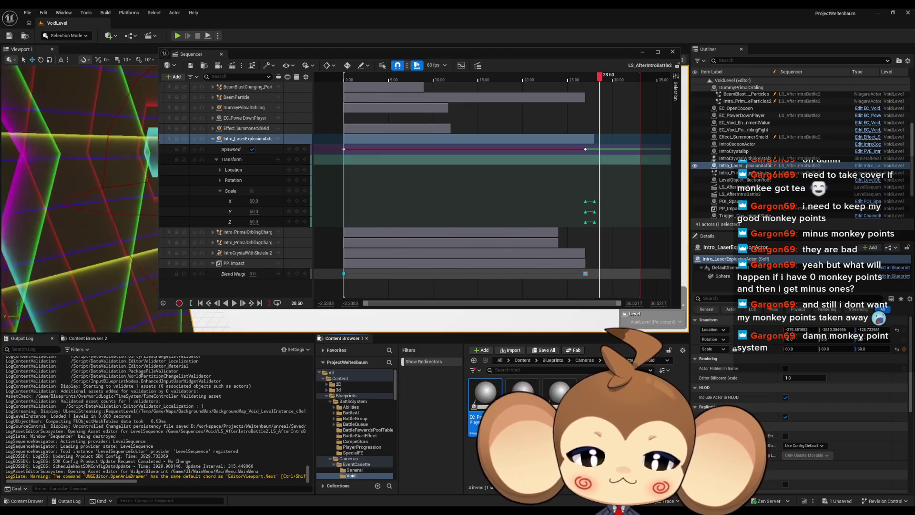
pyautogui.hotkey('ctrl', 'd')
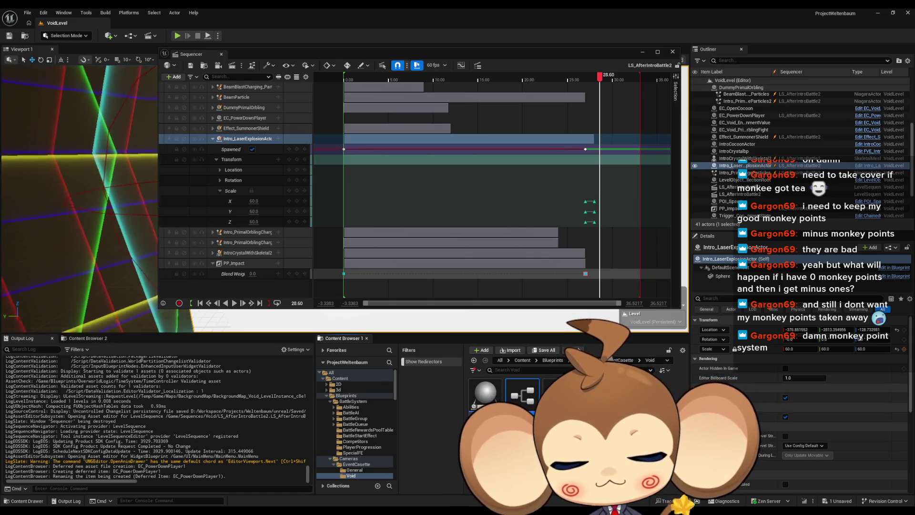
pyautogui.press('Return')
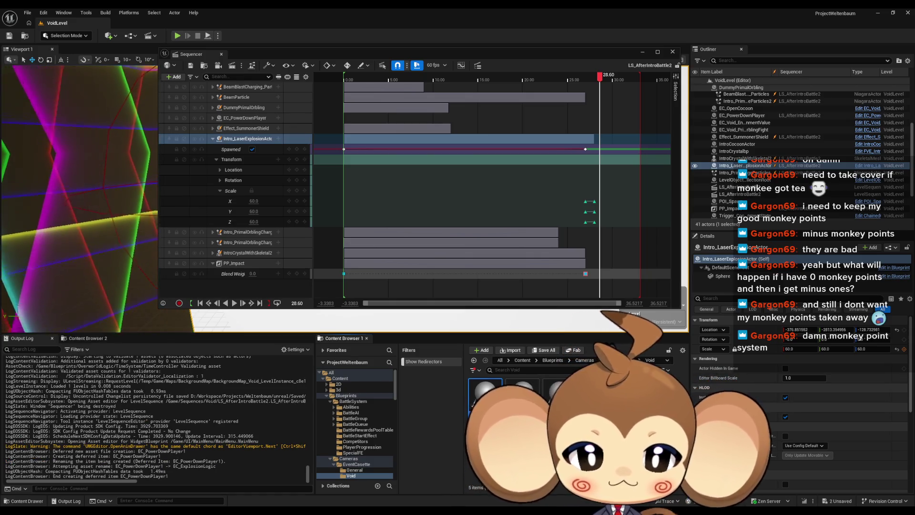
pyautogui.doubleClick(484, 395)
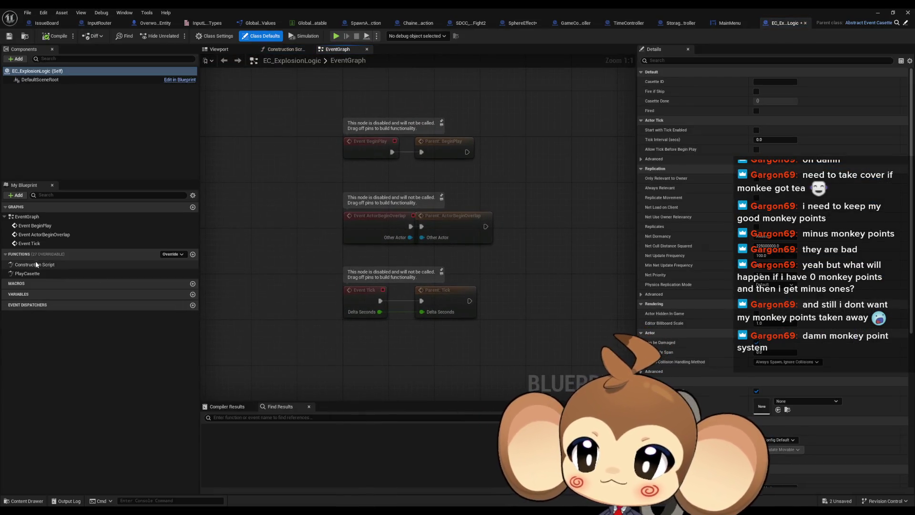
# Step: Delete all PlayCasette nodes except Reset Casette and Casette Done Signal, then open ResetCasette's parent definition
pyautogui.doubleClick(28, 274)
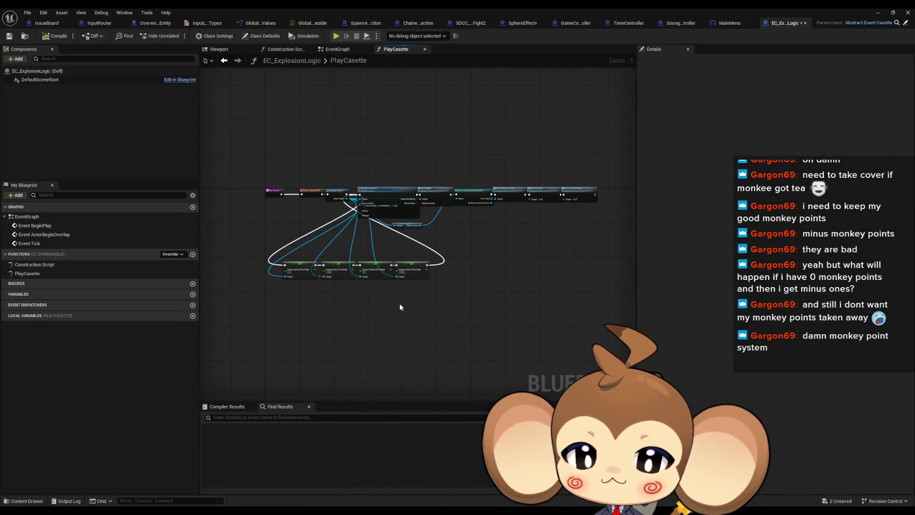
pyautogui.hotkey('ctrl', 'a')
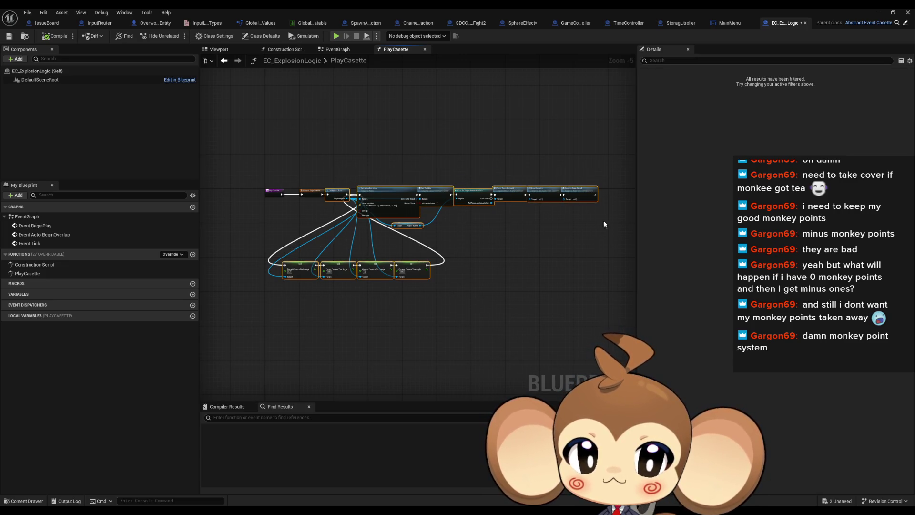
pyautogui.scroll(4, 591, 200)
pyautogui.keyDown('ctrl'); pyautogui.click(552, 166); pyautogui.keyUp('ctrl')
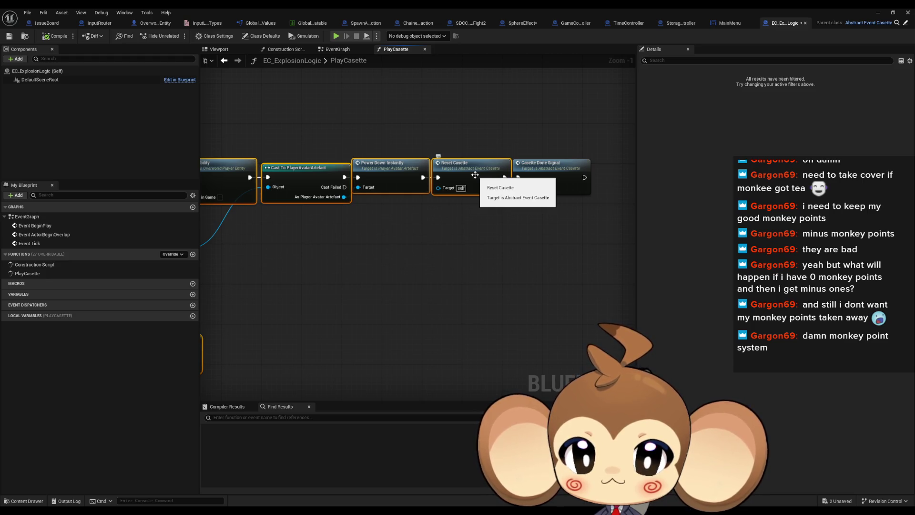
pyautogui.moveTo(428, 224)
pyautogui.mouseDown()
pyautogui.moveTo(556, 239)
pyautogui.moveTo(788, 236)
pyautogui.mouseUp()
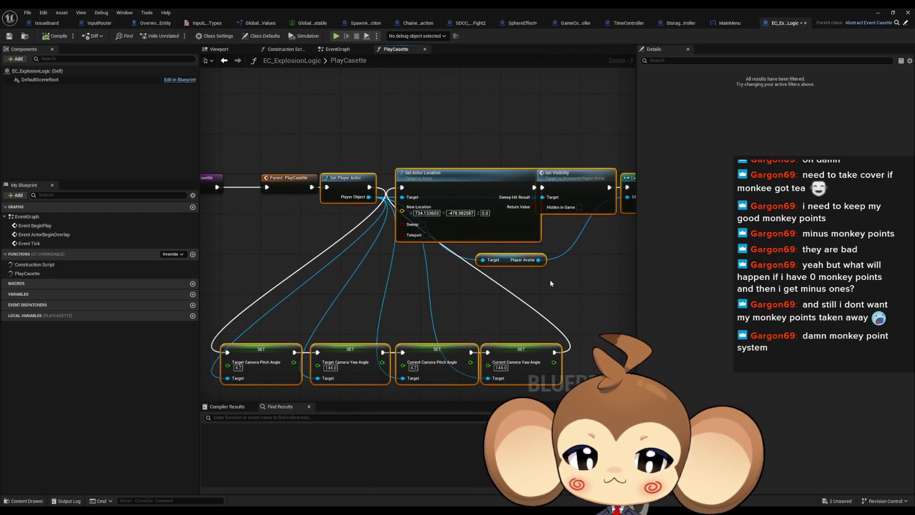
pyautogui.press('Delete')
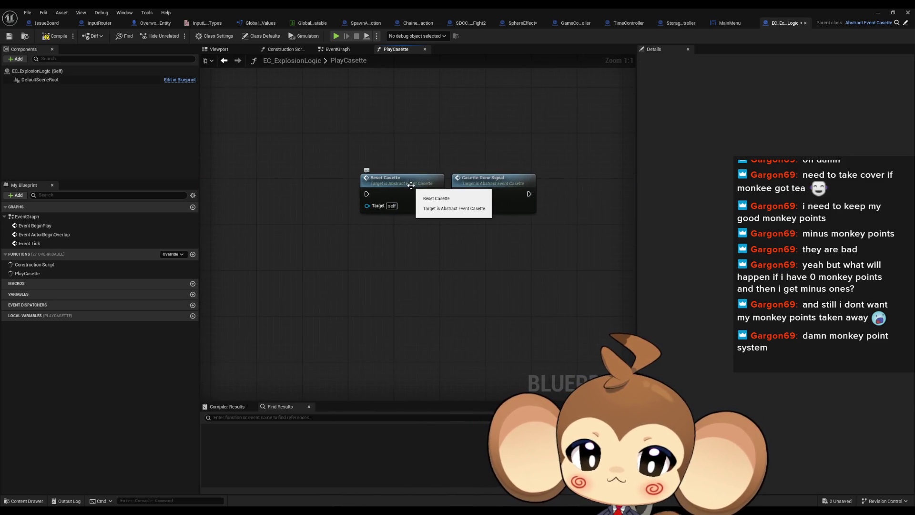
pyautogui.click(411, 185)
pyautogui.doubleClick(411, 186)
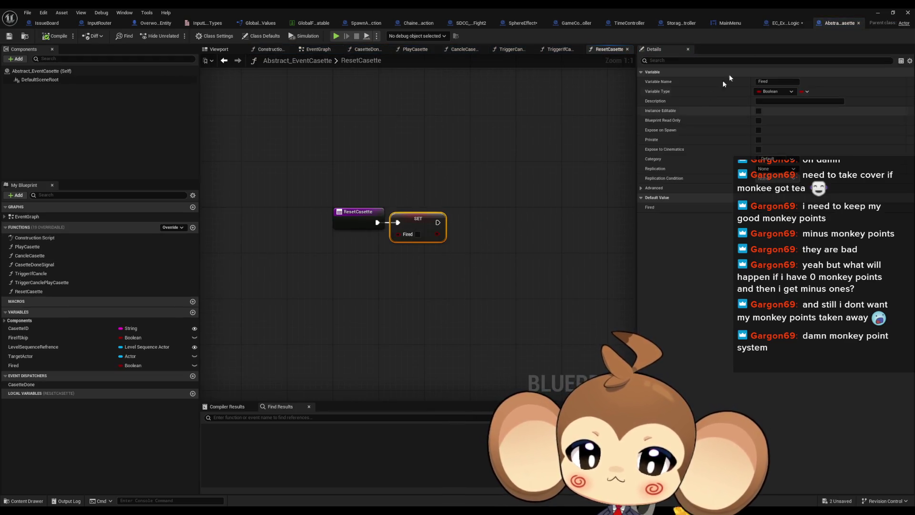
pyautogui.click(789, 24)
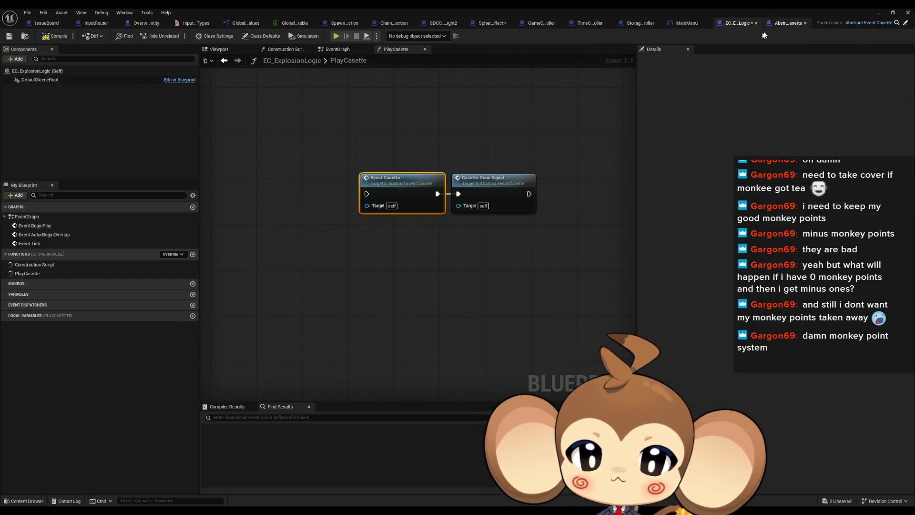
pyautogui.moveTo(381, 154); pyautogui.dragTo(534, 224)
pyautogui.click(413, 249)
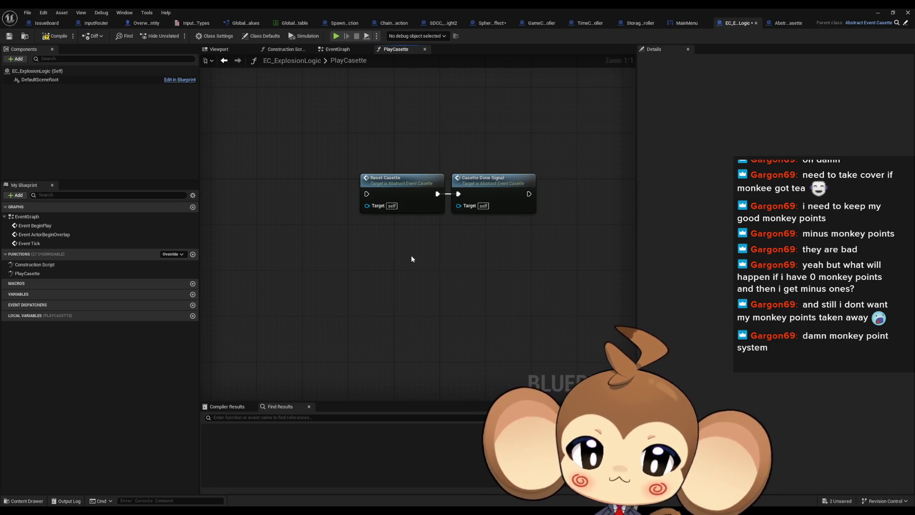
pyautogui.doubleClick(505, 190)
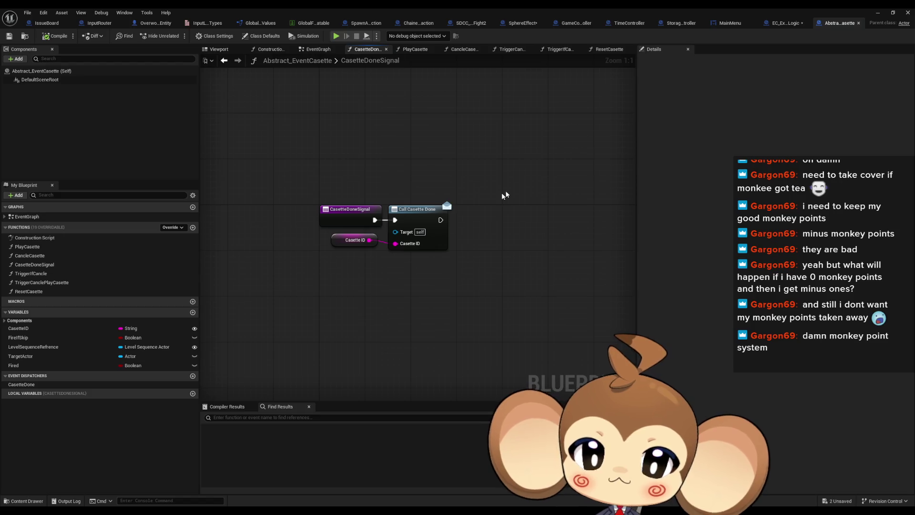
pyautogui.hotkey('alt', 'Left')
pyautogui.hotkey('alt', 'Left')
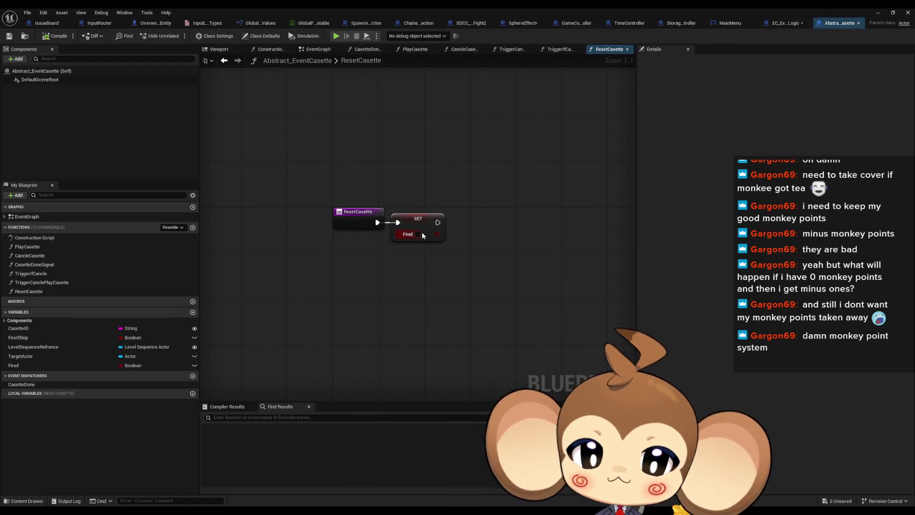
pyautogui.rightClick(421, 224)
pyautogui.moveTo(476, 291)
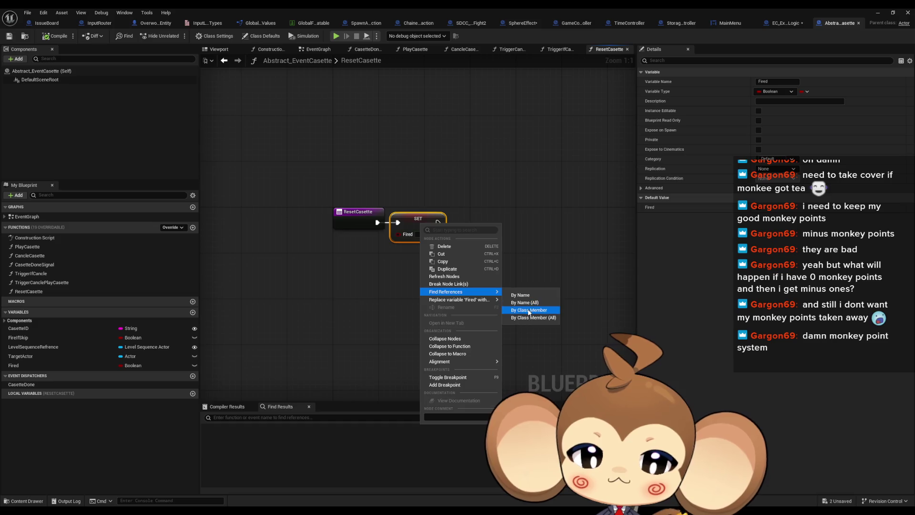
pyautogui.click(522, 296)
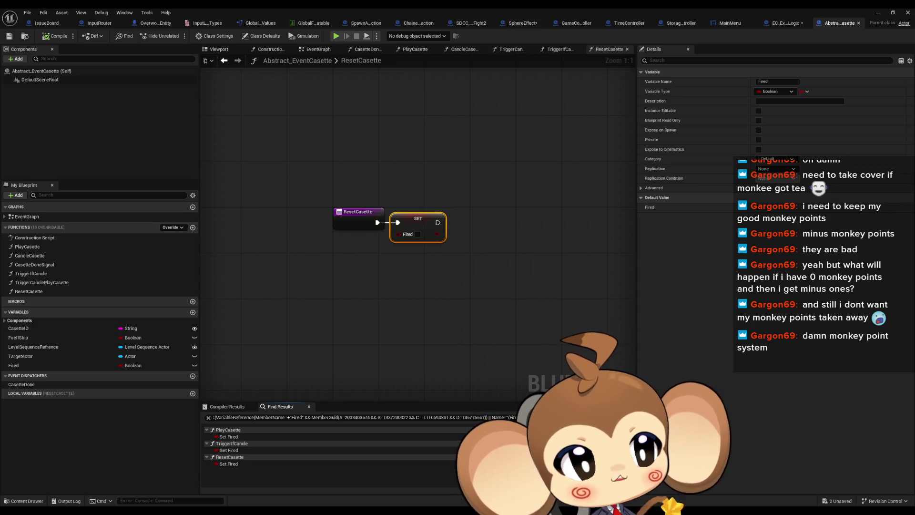
pyautogui.click(229, 450)
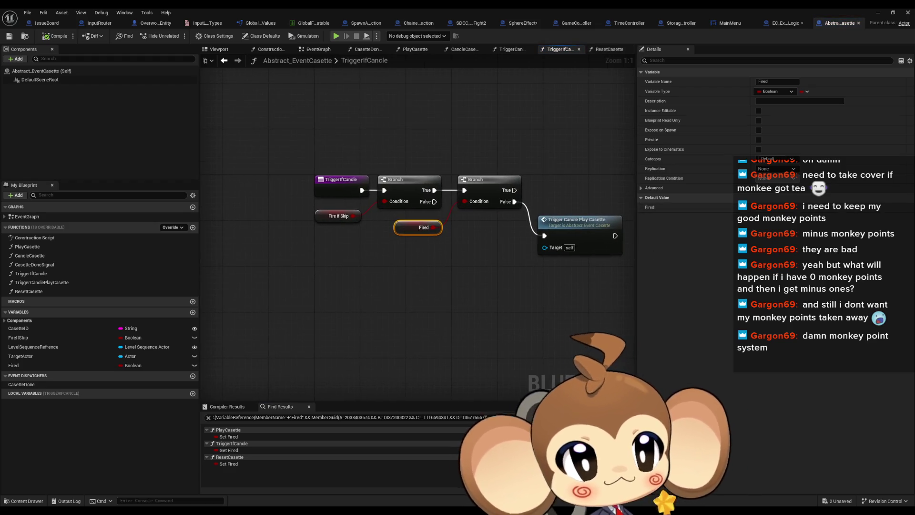
pyautogui.click(229, 464)
pyautogui.click(229, 450)
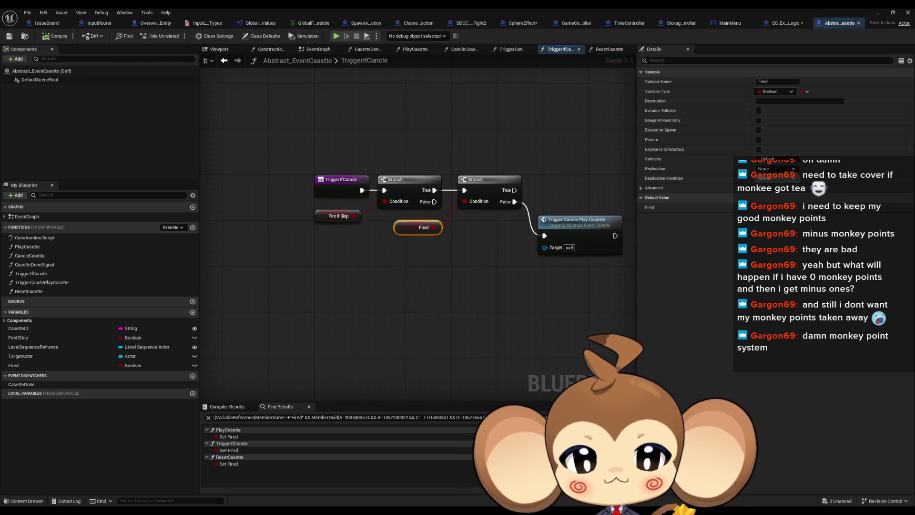
pyautogui.click(229, 437)
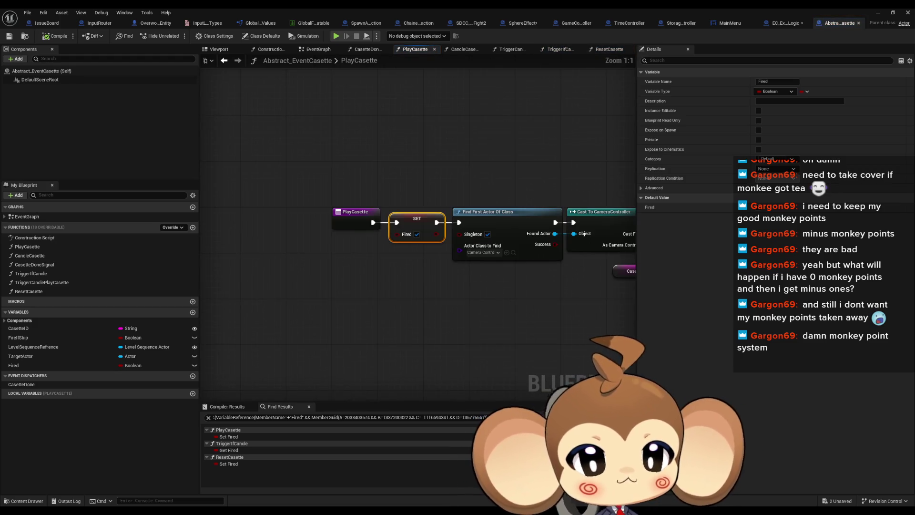
pyautogui.click(229, 450)
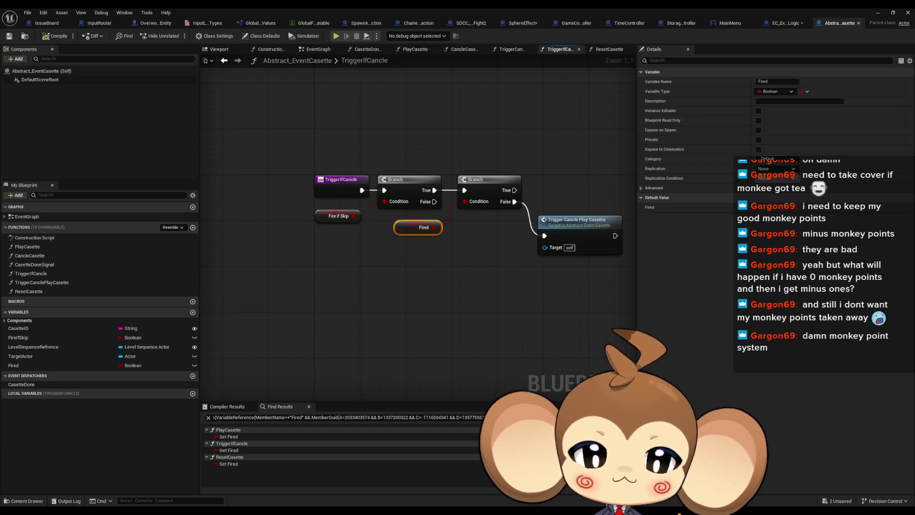
pyautogui.click(229, 437)
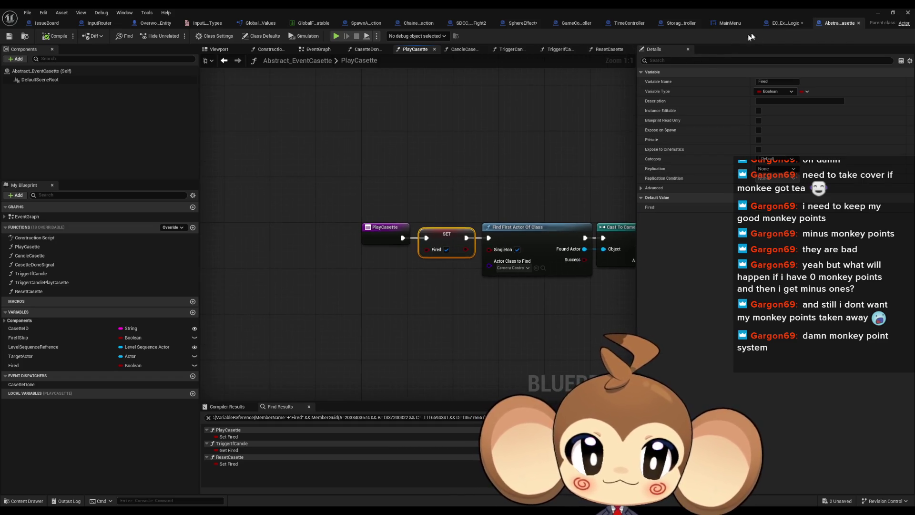
pyautogui.click(784, 23)
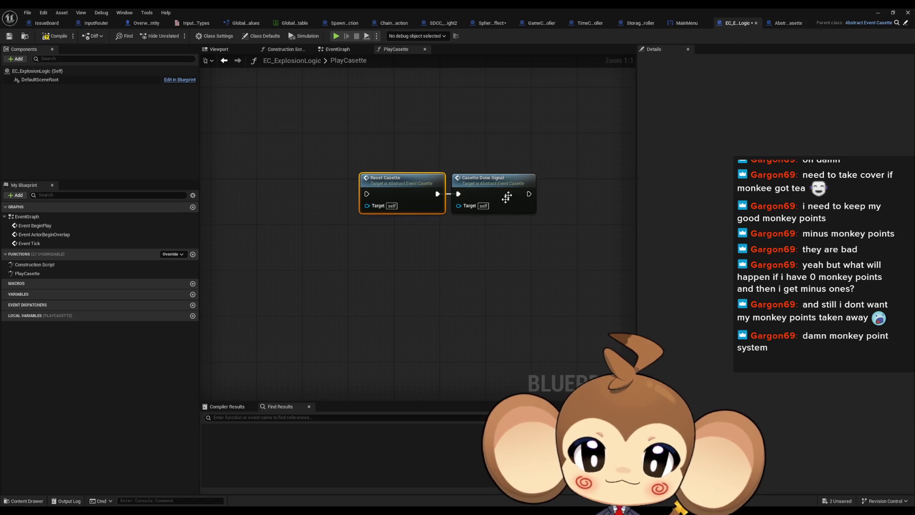
# Step: Place the Parent: PlayCasette call right beside the PlayCasette entry node
pyautogui.click(446, 249)
pyautogui.scroll(-4, 447, 249)
pyautogui.scroll(4, 429, 255)
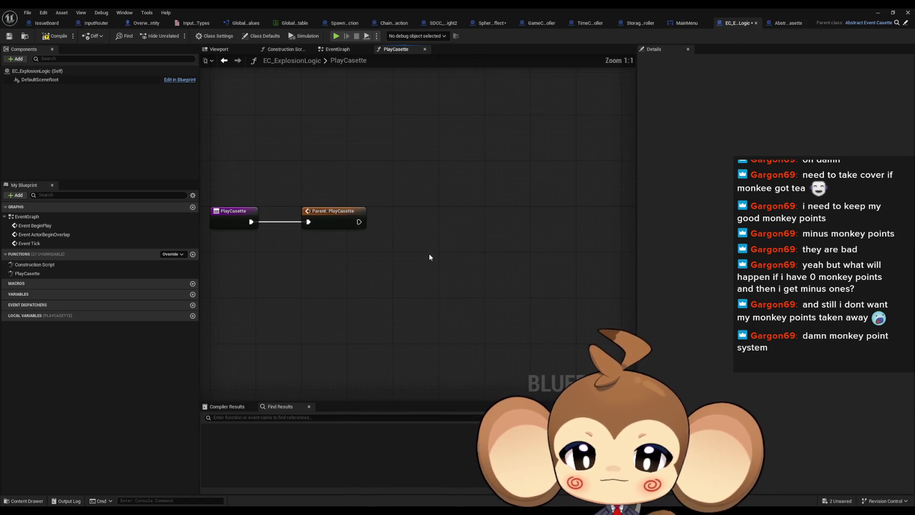
pyautogui.moveTo(397, 233); pyautogui.dragTo(365, 232)
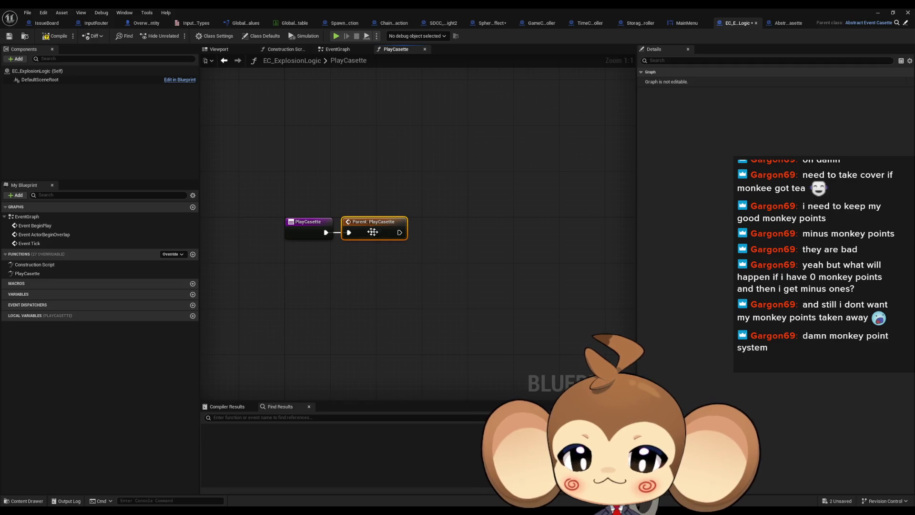
pyautogui.click(482, 242)
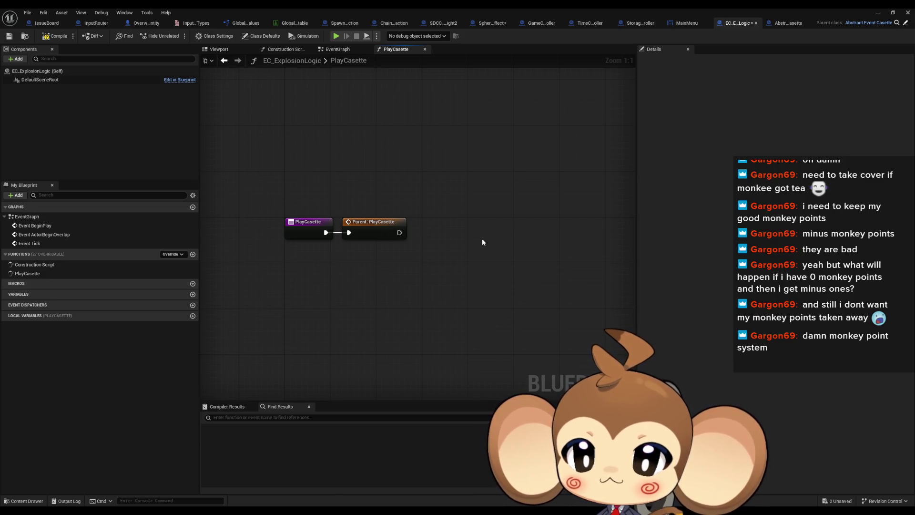
pyautogui.rightClick(481, 238)
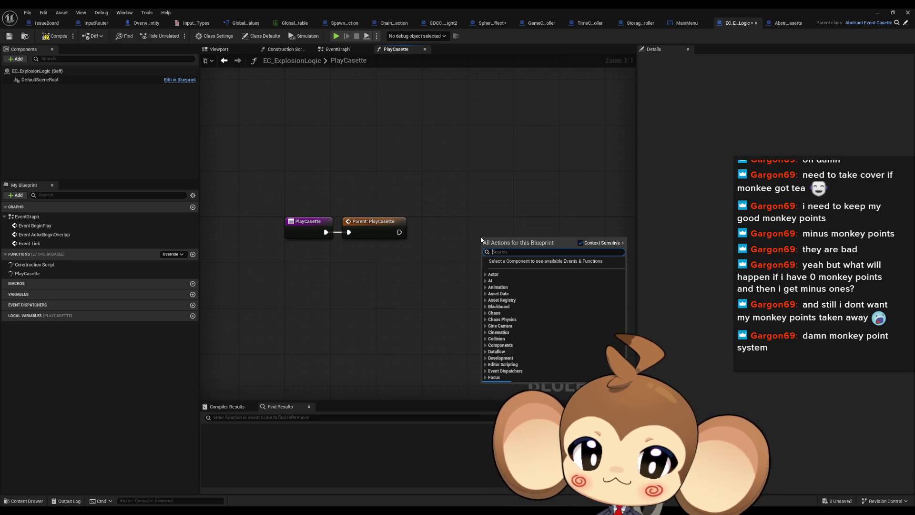
# Step: Add a SpawnActor from Class node set to the SphereEffect class and position it
pyautogui.write('spawn')
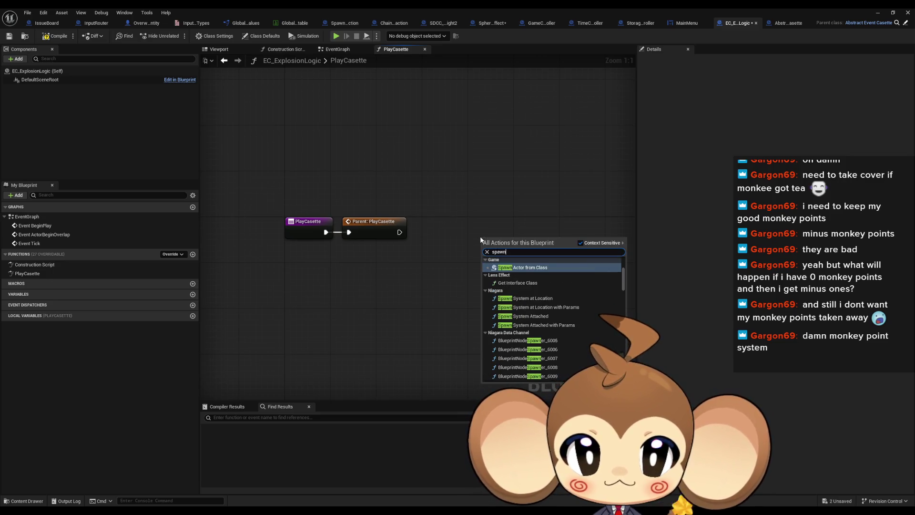
pyautogui.press('Return')
pyautogui.click(516, 268)
pyautogui.write('ex')
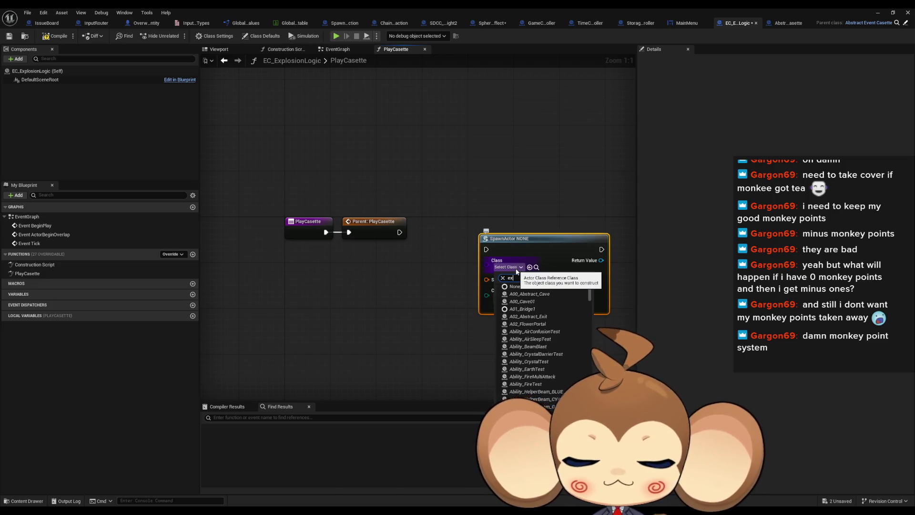
pyautogui.write('plosion')
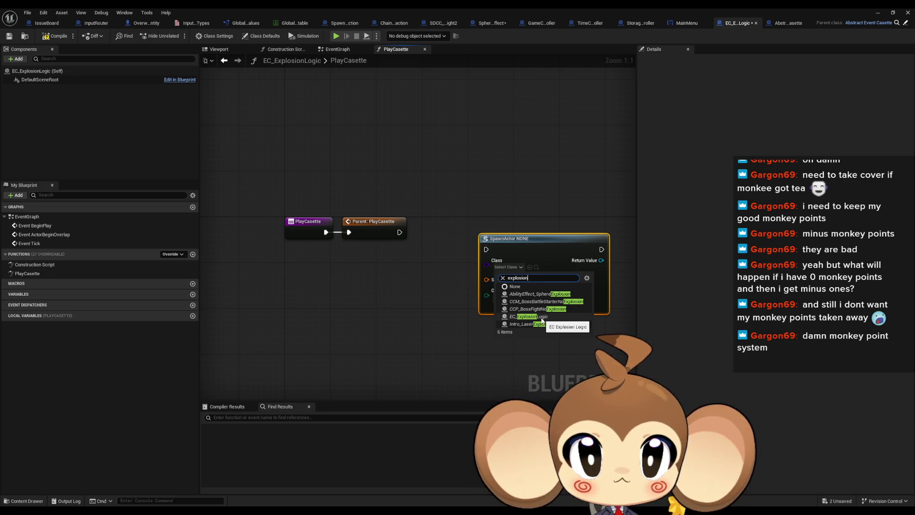
pyautogui.hotkey('ctrl', 'a')
pyautogui.write('sp')
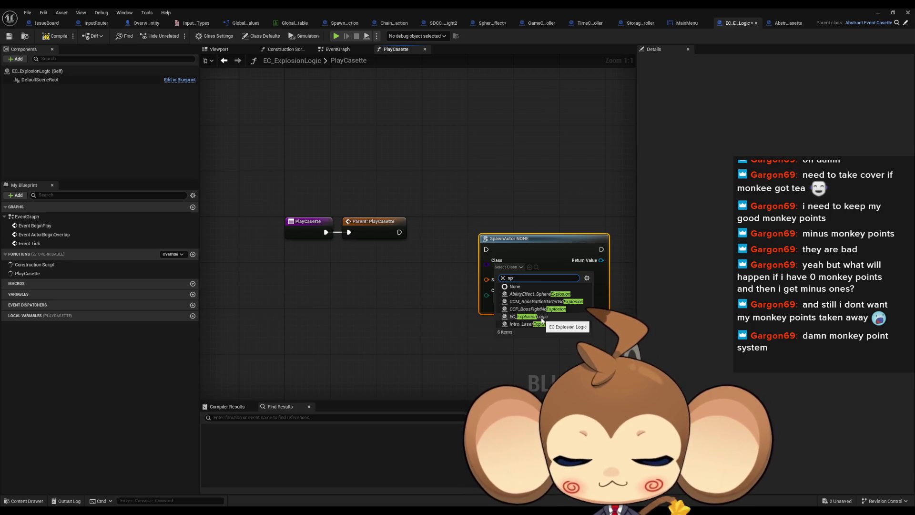
pyautogui.write('here effect')
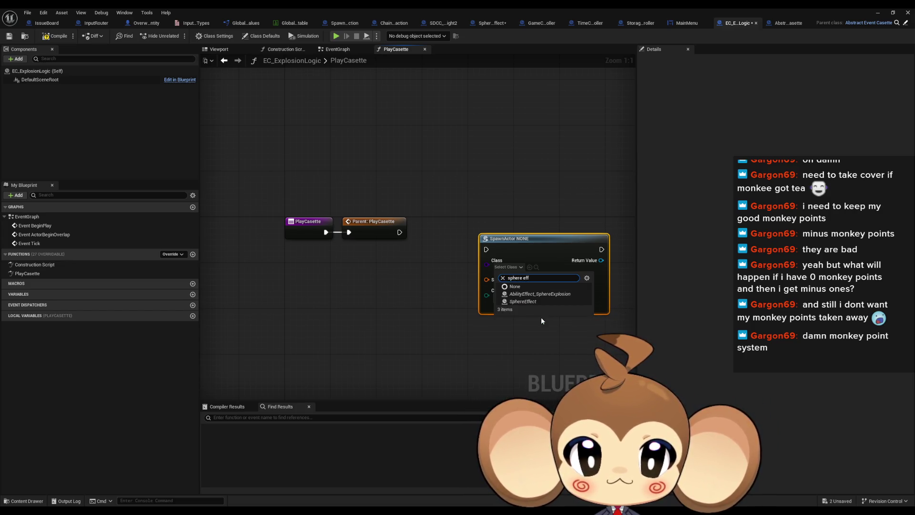
pyautogui.click(528, 303)
pyautogui.moveTo(526, 349); pyautogui.dragTo(444, 340)
pyautogui.moveTo(447, 239); pyautogui.dragTo(487, 222)
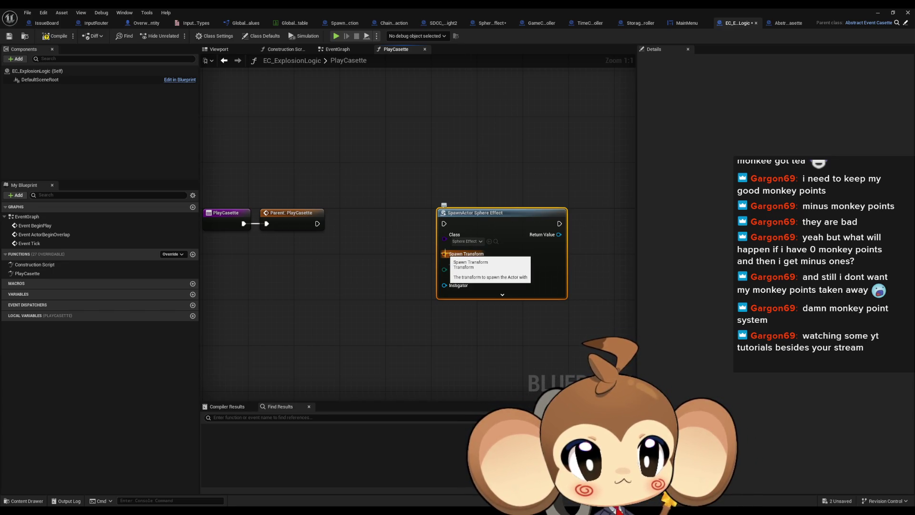
pyautogui.moveTo(386, 266); pyautogui.dragTo(456, 258)
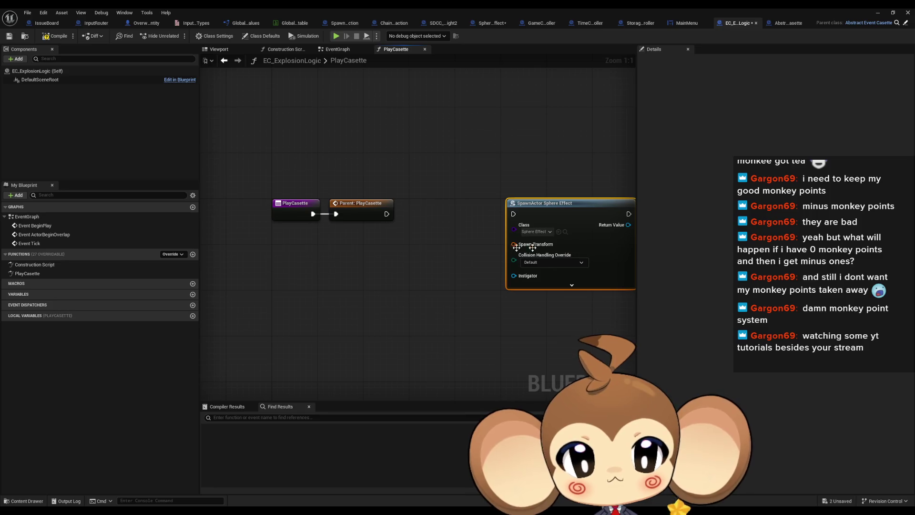
# Step: Feed Spawn Transform with a Make Transform node, replacing a mistaken Make Relative Transform
pyautogui.moveTo(514, 245); pyautogui.dragTo(455, 275)
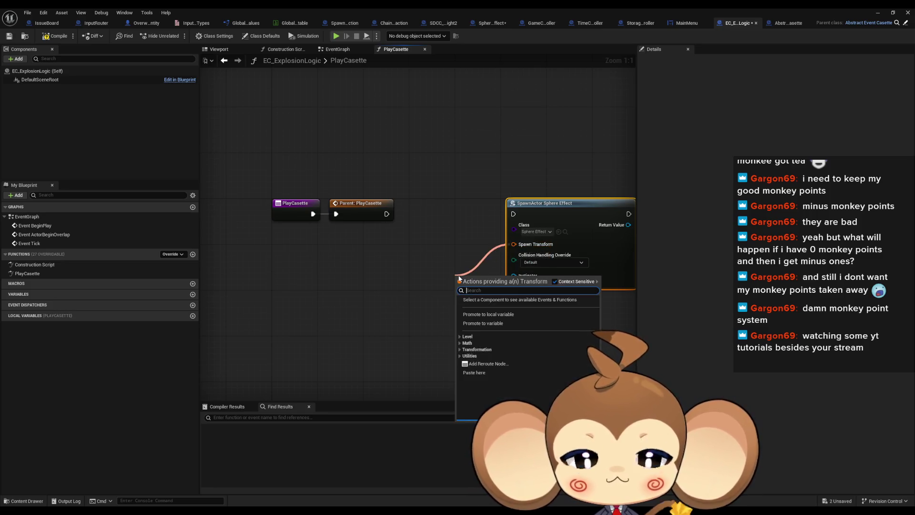
pyautogui.click(491, 308)
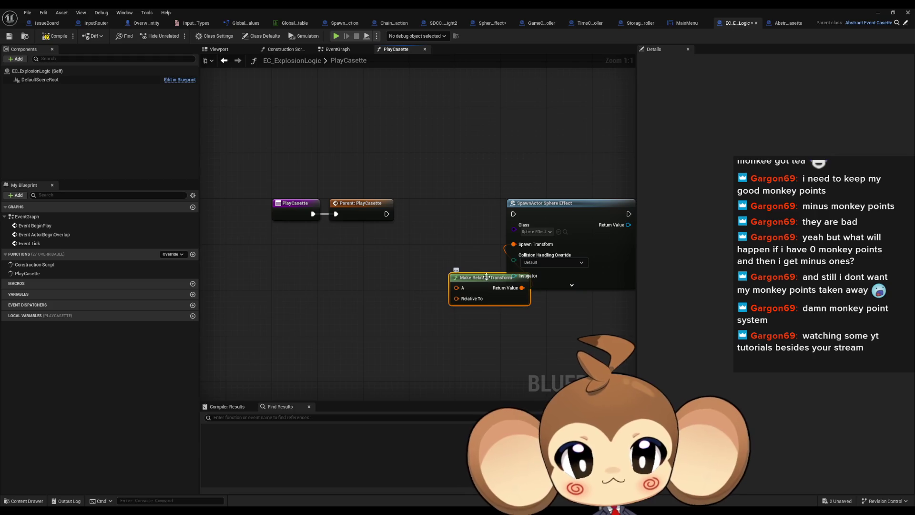
pyautogui.hotkey('ctrl', 'z')
pyautogui.moveTo(513, 244); pyautogui.dragTo(411, 270)
pyautogui.write('make')
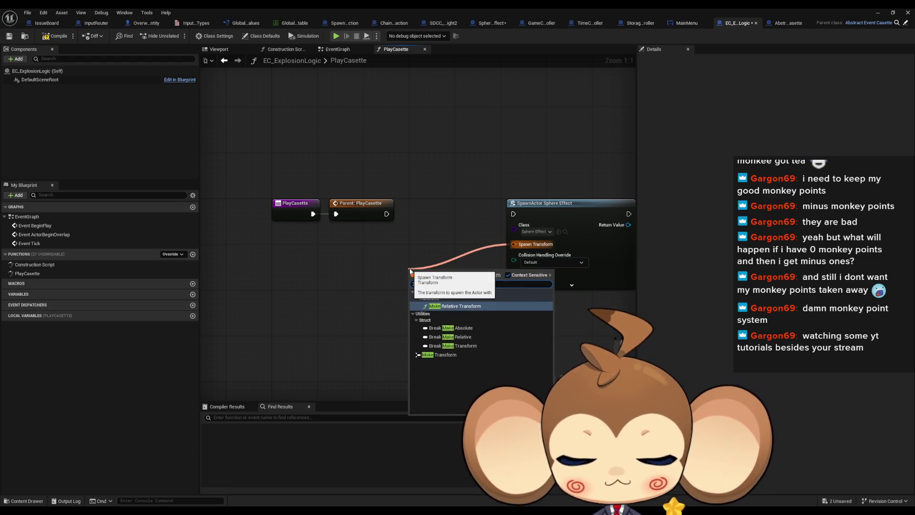
pyautogui.write(' transform')
pyautogui.press('Return')
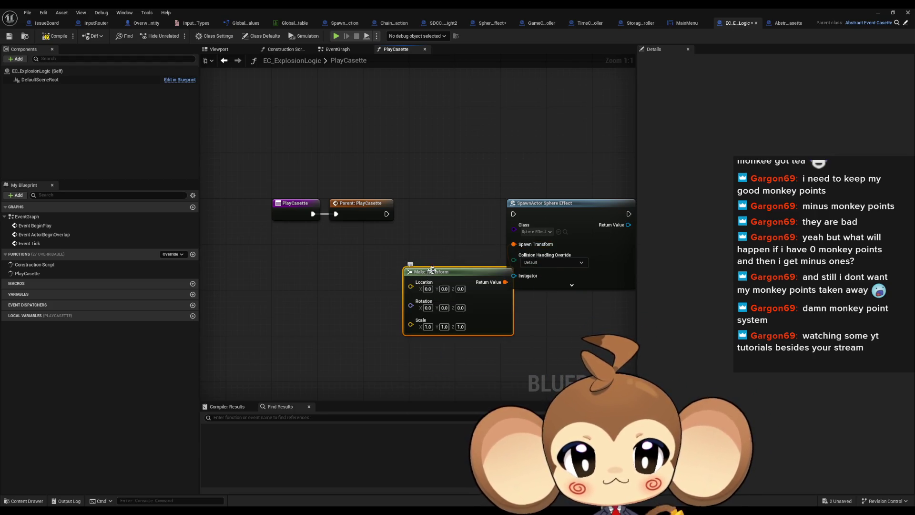
pyautogui.moveTo(449, 273); pyautogui.dragTo(415, 284)
pyautogui.click(430, 229)
pyautogui.moveTo(430, 229)
pyautogui.mouseDown()
pyautogui.moveTo(448, 210)
pyautogui.moveTo(335, 234)
pyautogui.mouseUp()
pyautogui.moveTo(493, 233); pyautogui.dragTo(544, 238)
pyautogui.write('ini')
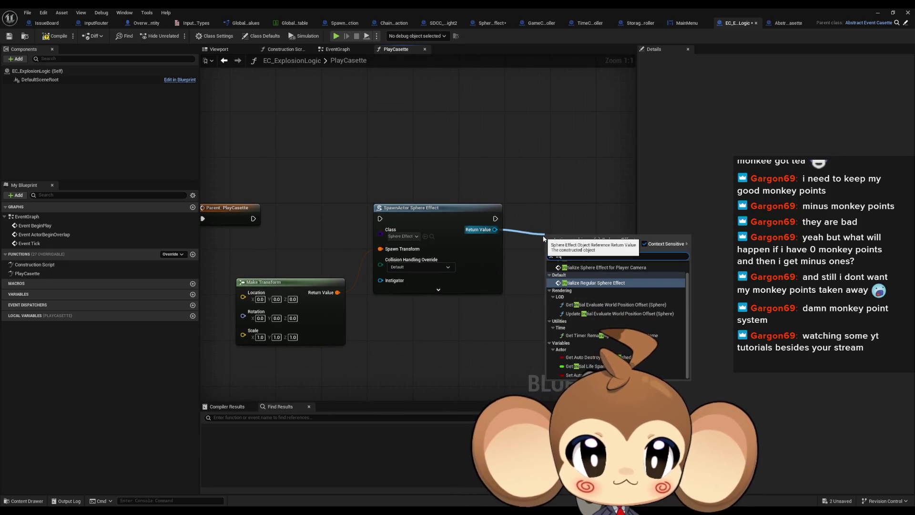
# Step: Add Initialize Sphere Effect for Player Camera off the spawned actor's Return Value and align it
pyautogui.press('Return')
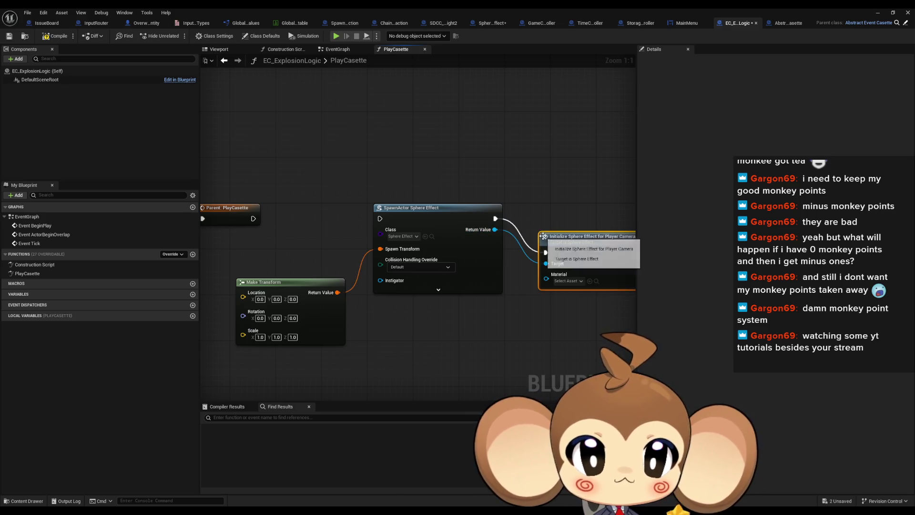
pyautogui.moveTo(576, 241)
pyautogui.mouseDown()
pyautogui.moveTo(578, 226)
pyautogui.moveTo(559, 213)
pyautogui.mouseUp()
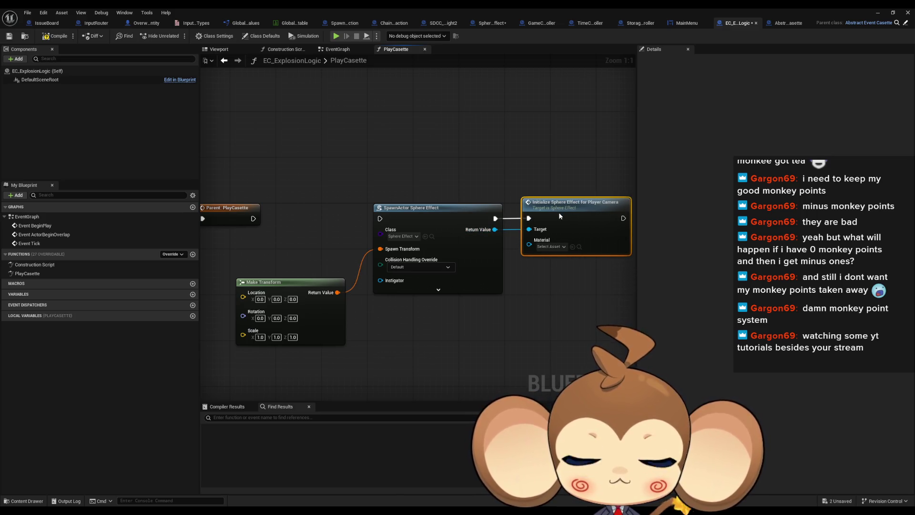
pyautogui.moveTo(557, 253); pyautogui.dragTo(506, 247)
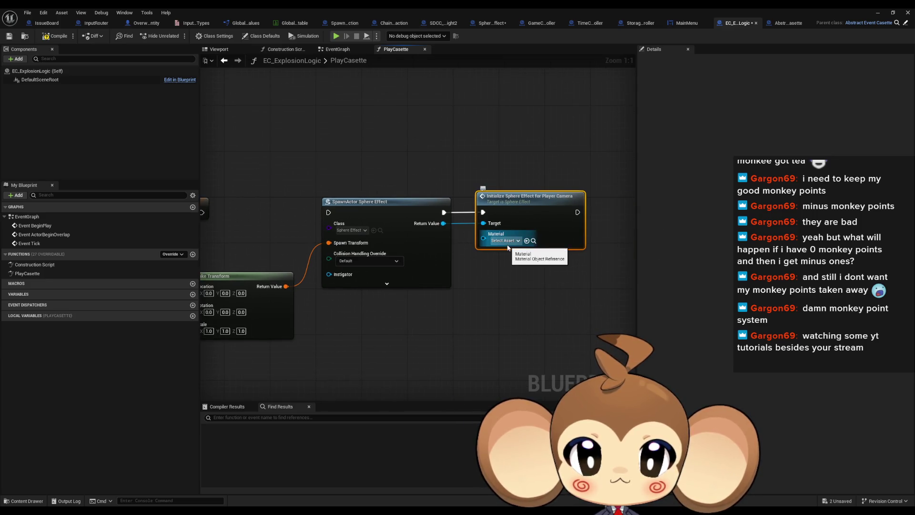
pyautogui.rightClick(515, 202)
pyautogui.click(464, 233)
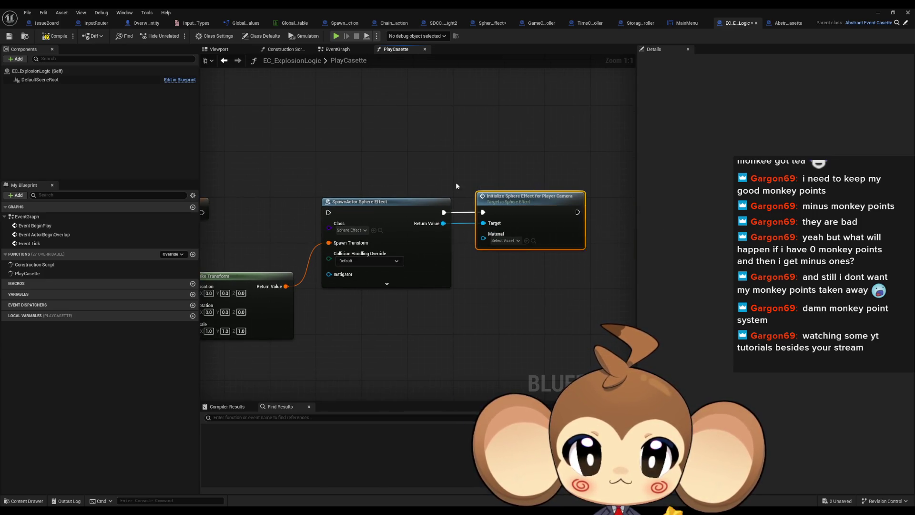
# Step: Assign the sphere effect material to the Player Camera node and delete the extra Battle Start node
pyautogui.moveTo(443, 223); pyautogui.dragTo(480, 269)
pyautogui.write('ini')
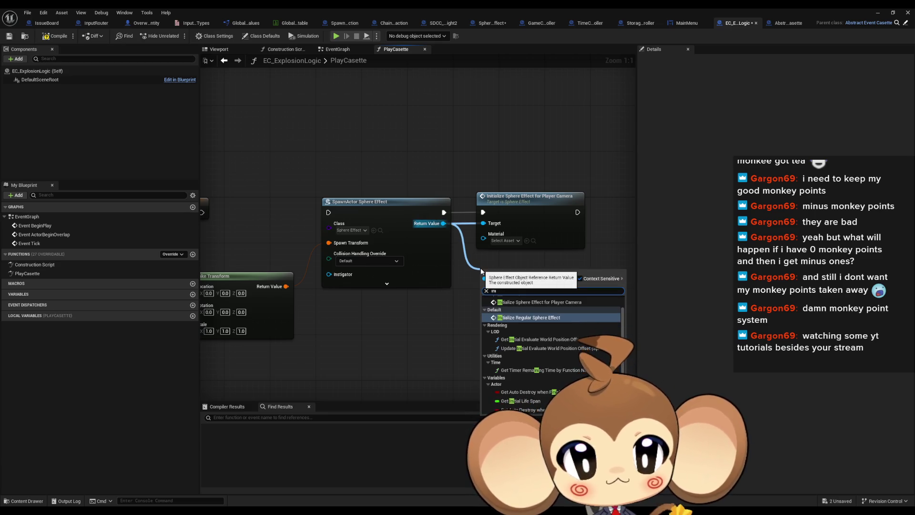
pyautogui.click(538, 310)
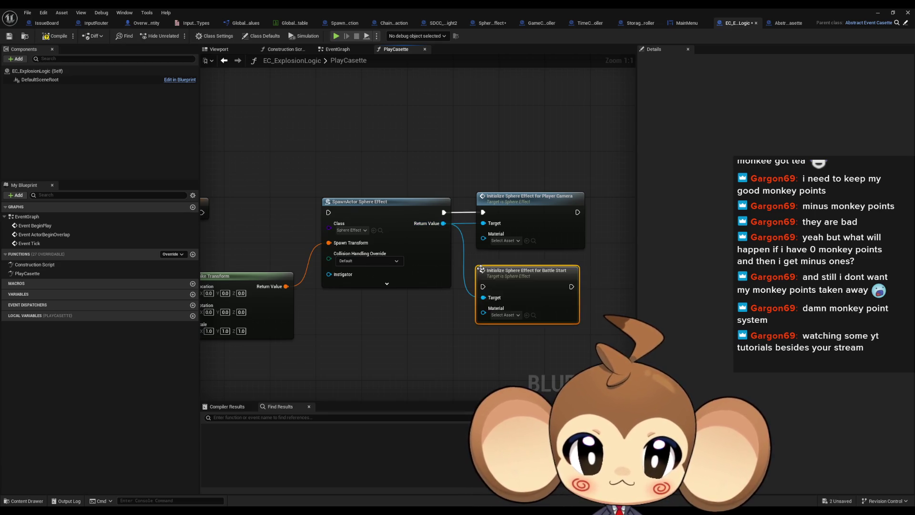
pyautogui.rightClick(514, 284)
pyautogui.moveTo(551, 356)
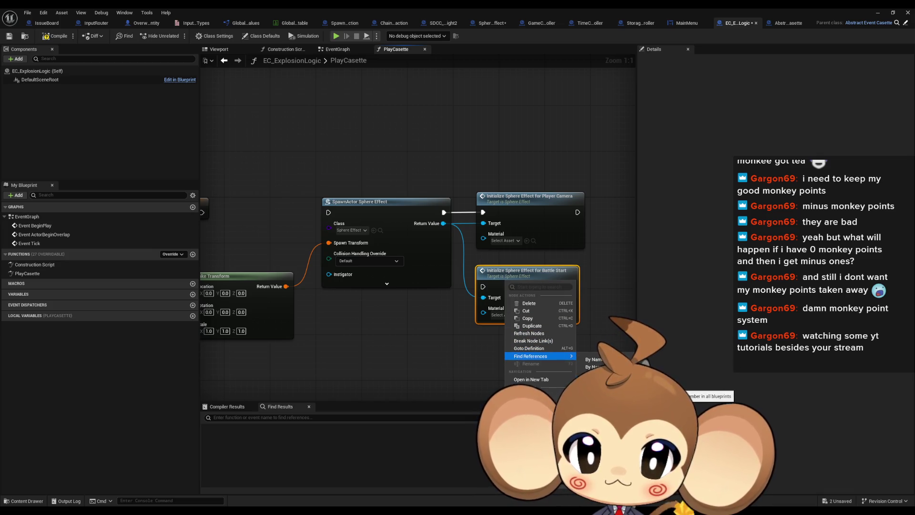
pyautogui.press('Escape')
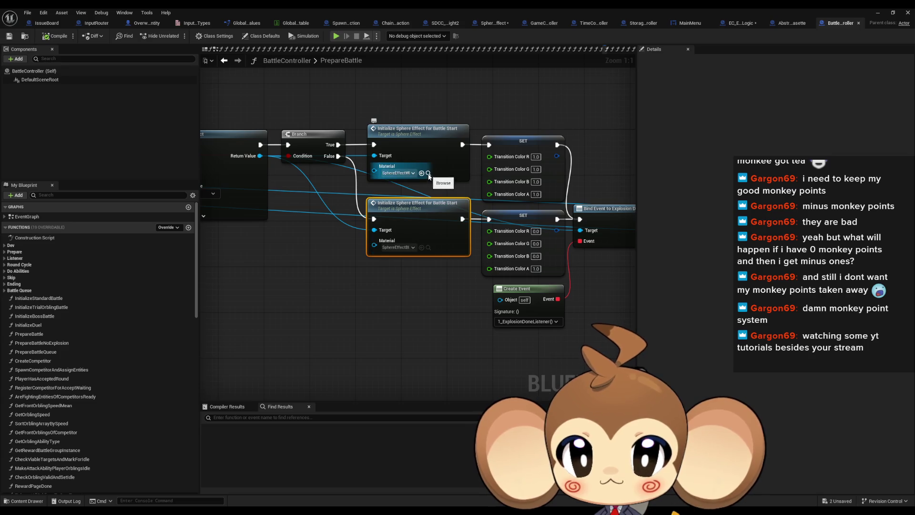
pyautogui.click(792, 24)
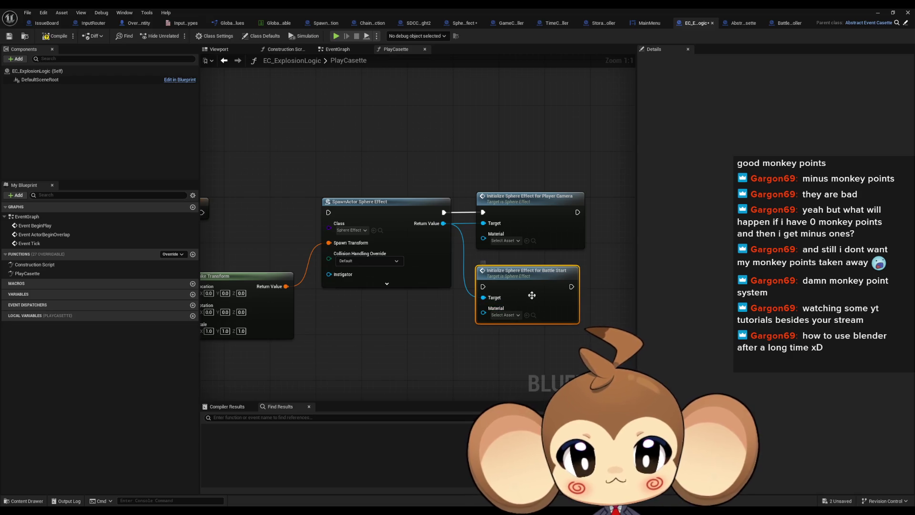
pyautogui.click(527, 240)
pyautogui.press('Delete')
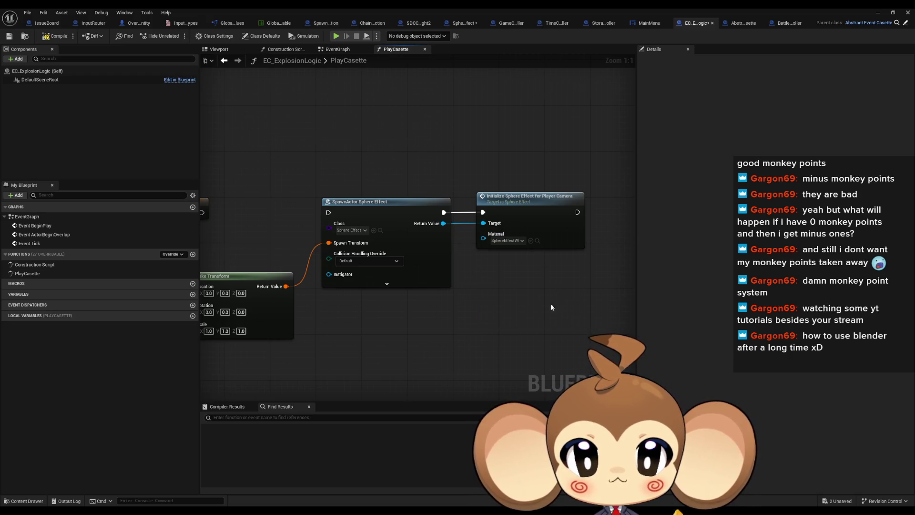
# Step: Add a Bind Event to Explosion Done node targeting the spawned sphere effect, searched as 'bind done'
pyautogui.moveTo(551, 303); pyautogui.dragTo(514, 297)
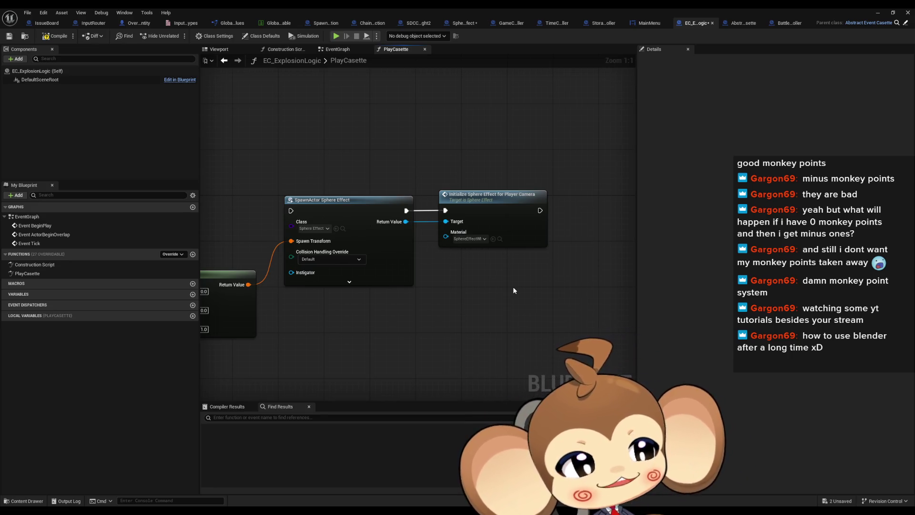
pyautogui.moveTo(495, 220)
pyautogui.mouseDown()
pyautogui.moveTo(520, 218)
pyautogui.moveTo(503, 219)
pyautogui.mouseUp()
pyautogui.scroll(-2, 419, 295)
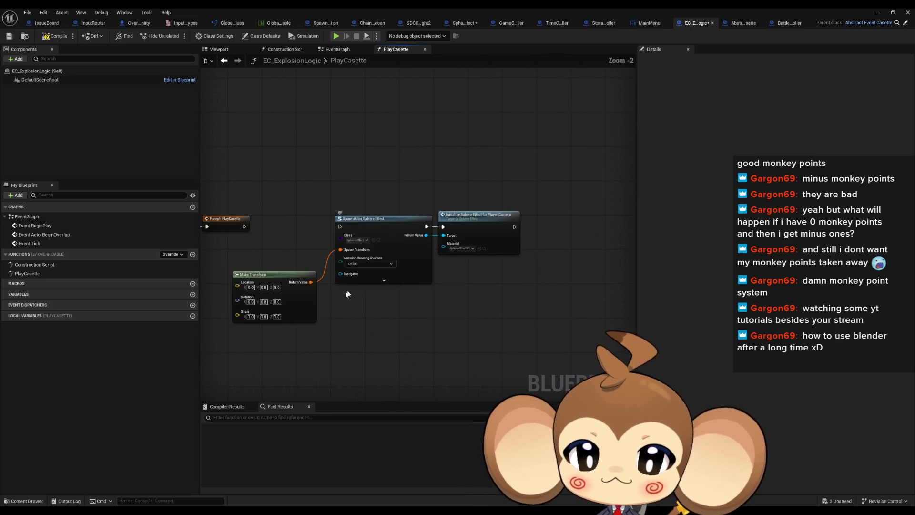
pyautogui.moveTo(422, 304); pyautogui.dragTo(386, 301)
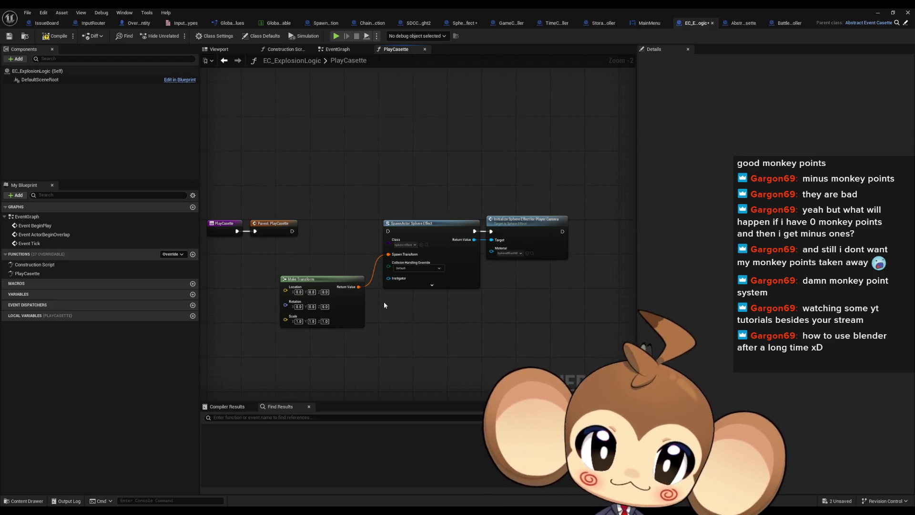
pyautogui.moveTo(480, 238)
pyautogui.mouseDown()
pyautogui.moveTo(415, 235)
pyautogui.moveTo(456, 284)
pyautogui.moveTo(493, 286)
pyautogui.mouseUp()
pyautogui.write('bind')
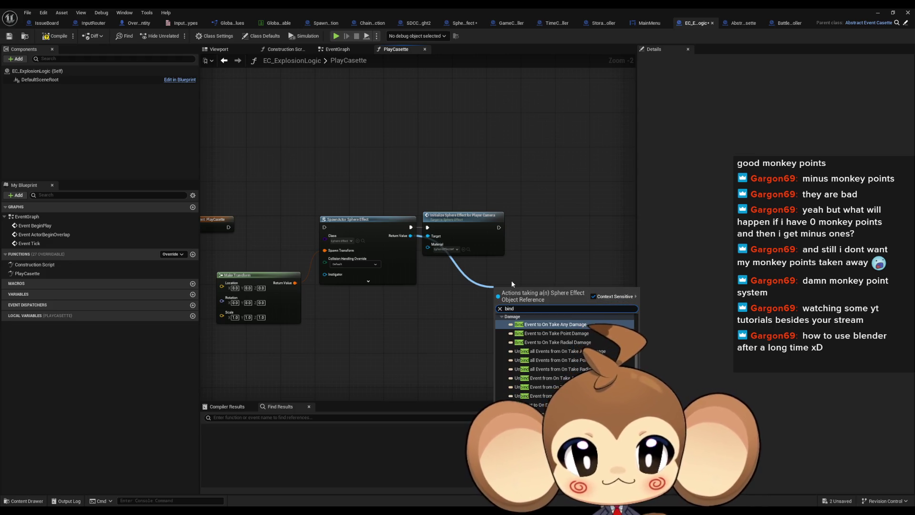
pyautogui.write(' done')
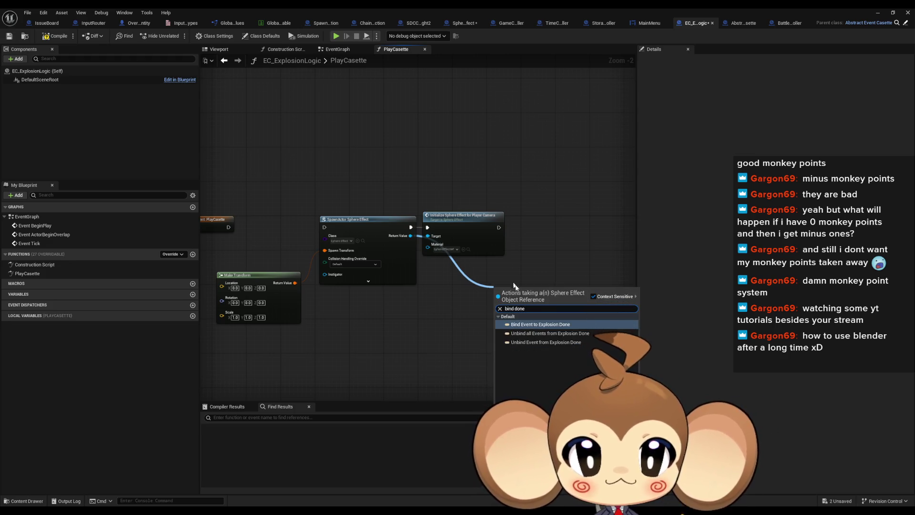
pyautogui.click(555, 326)
pyautogui.moveTo(513, 294); pyautogui.dragTo(564, 269)
pyautogui.click(519, 246)
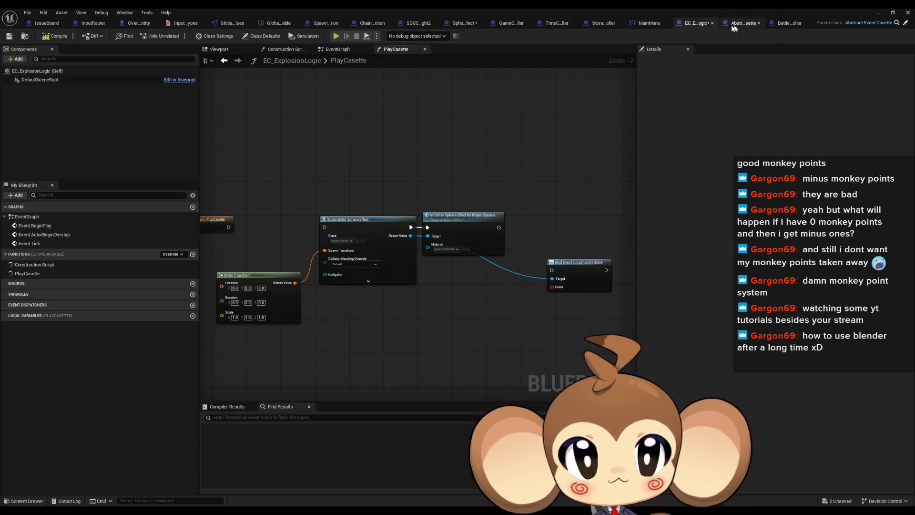
# Step: Inspect SphereEffect's Player Camera function and EventGraph, then return to EC_ExplosionLogic
pyautogui.doubleClick(461, 225)
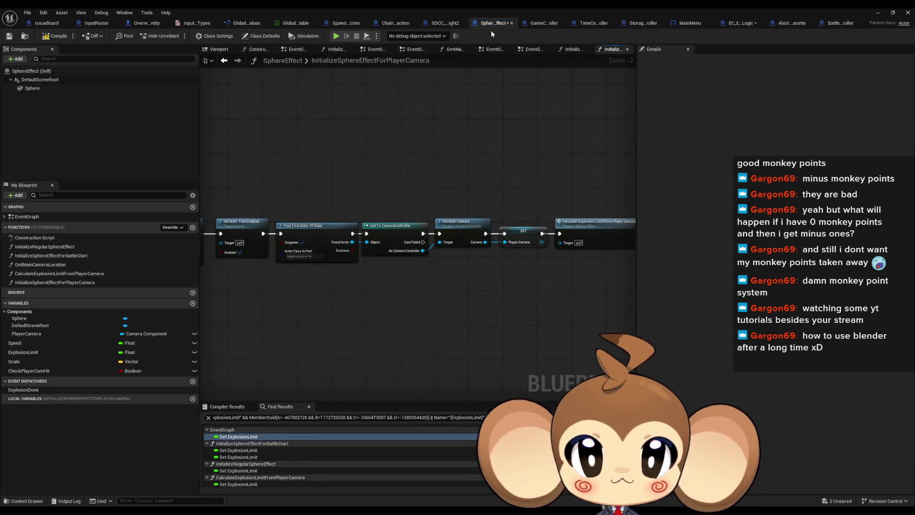
pyautogui.doubleClick(27, 216)
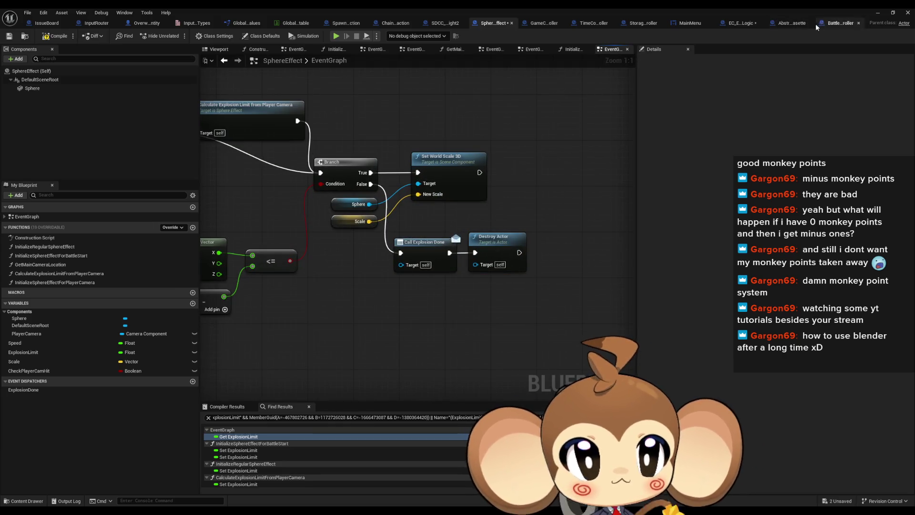
pyautogui.click(741, 23)
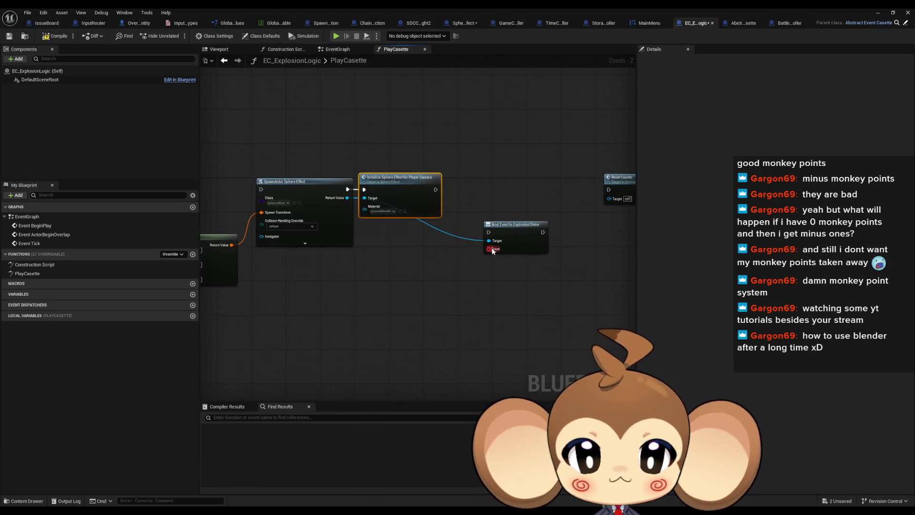
# Step: Wire a Create Event node into the Event input of Bind Event to Explosion Done
pyautogui.moveTo(491, 249); pyautogui.dragTo(447, 266)
pyautogui.write('create event')
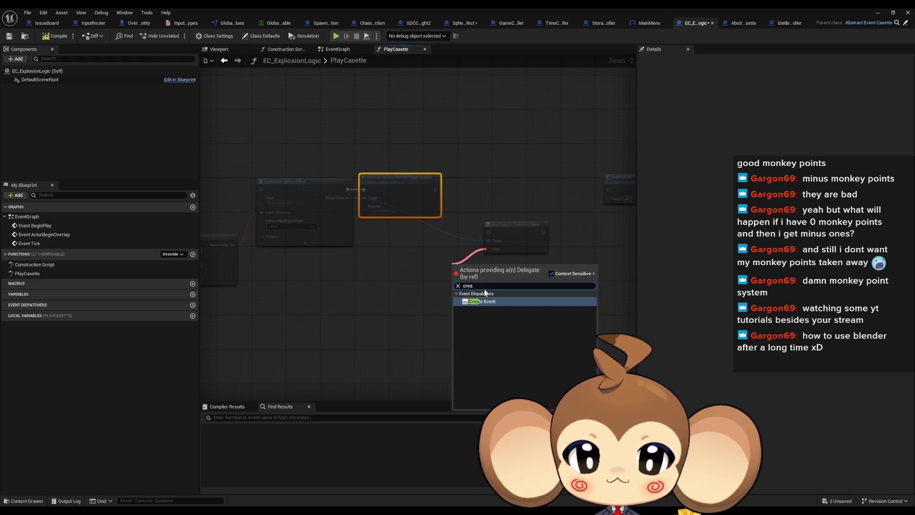
pyautogui.click(481, 302)
pyautogui.moveTo(516, 235); pyautogui.dragTo(501, 193)
pyautogui.moveTo(479, 268); pyautogui.dragTo(423, 255)
pyautogui.click(529, 254)
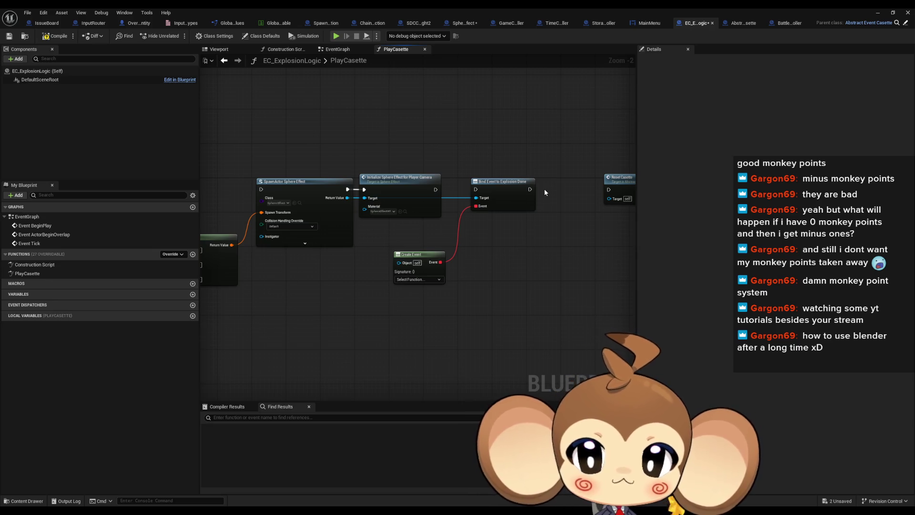
# Step: Delete the Reset Casette and Casette Done Signal nodes from PlayCasette
pyautogui.moveTo(544, 192)
pyautogui.mouseDown()
pyautogui.moveTo(486, 238)
pyautogui.moveTo(437, 240)
pyautogui.mouseUp()
pyautogui.moveTo(636, 184); pyautogui.dragTo(614, 254)
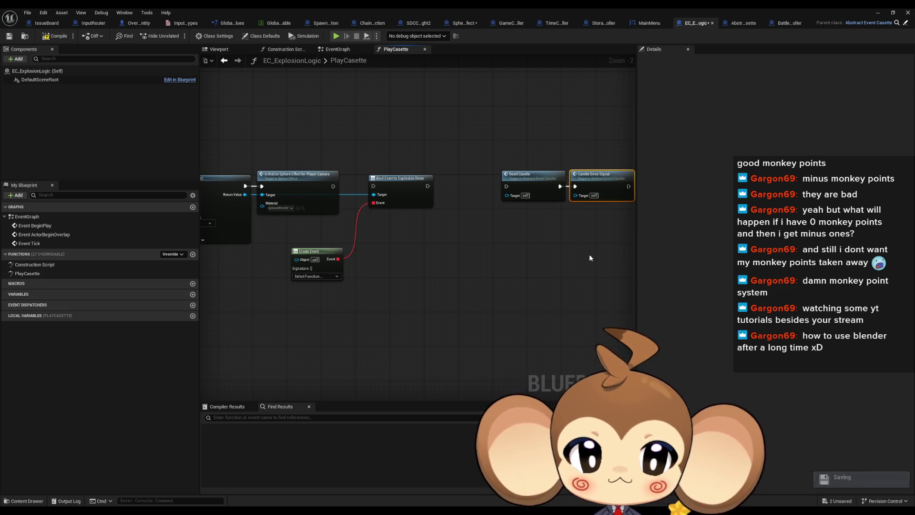
pyautogui.click(557, 196)
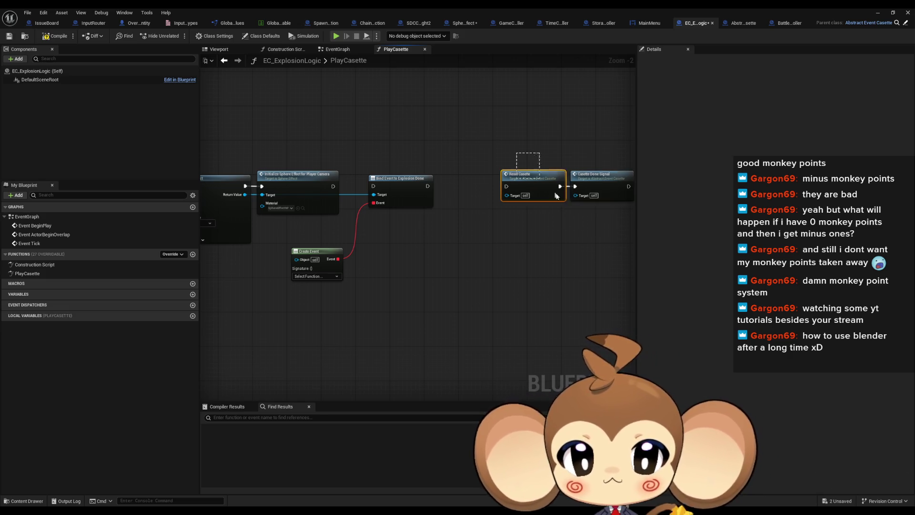
pyautogui.moveTo(556, 195)
pyautogui.mouseDown()
pyautogui.moveTo(580, 213)
pyautogui.moveTo(564, 216)
pyautogui.mouseUp()
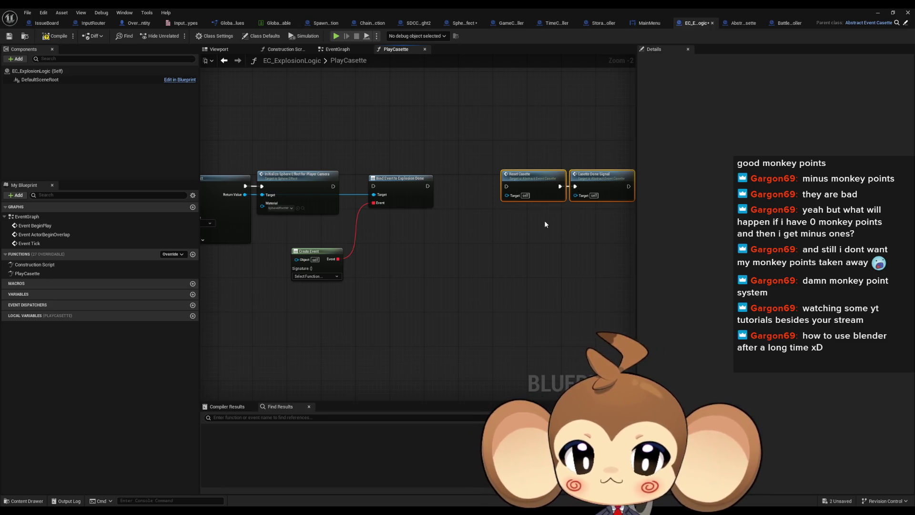
pyautogui.press('Delete')
pyautogui.click(179, 255)
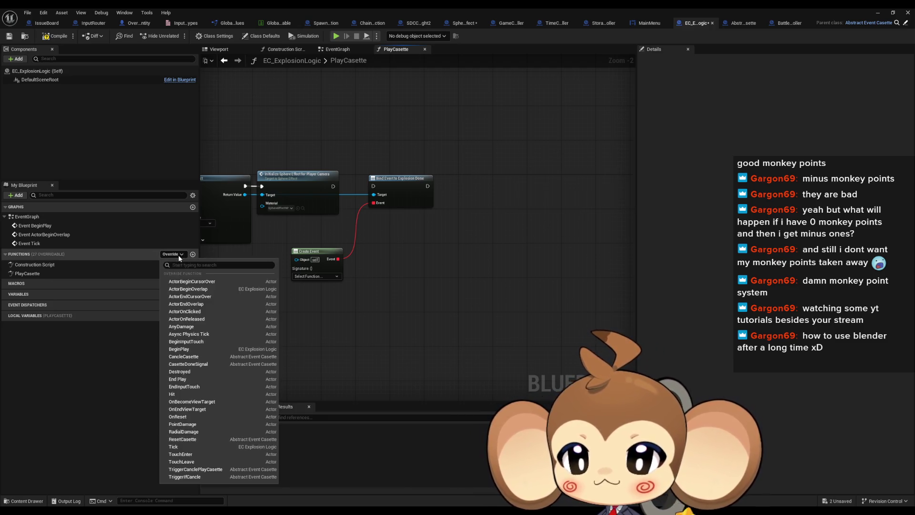
pyautogui.write('clean')
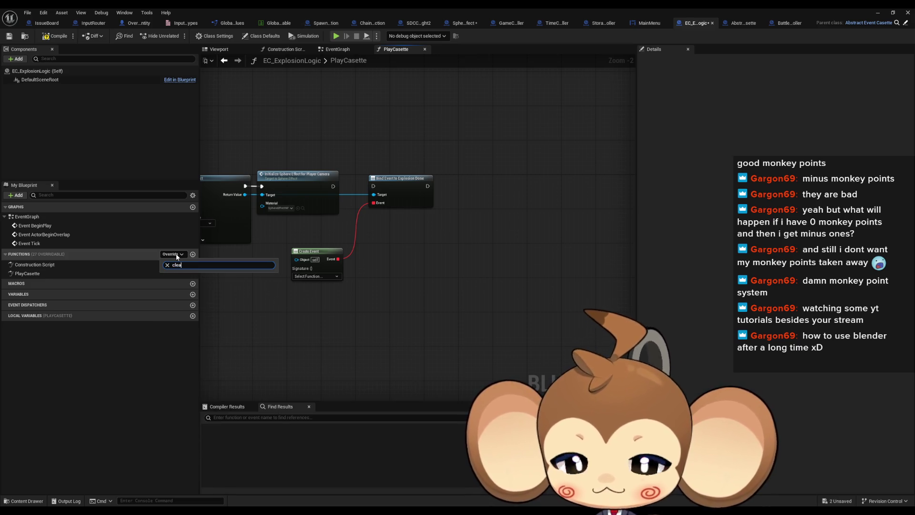
# Step: In parent Abstract_EventCasette, browse ResetCasette, TriggerCanclePlayCasette, TriggerIfCancle and CancleCasette function graphs
pyautogui.press('Escape')
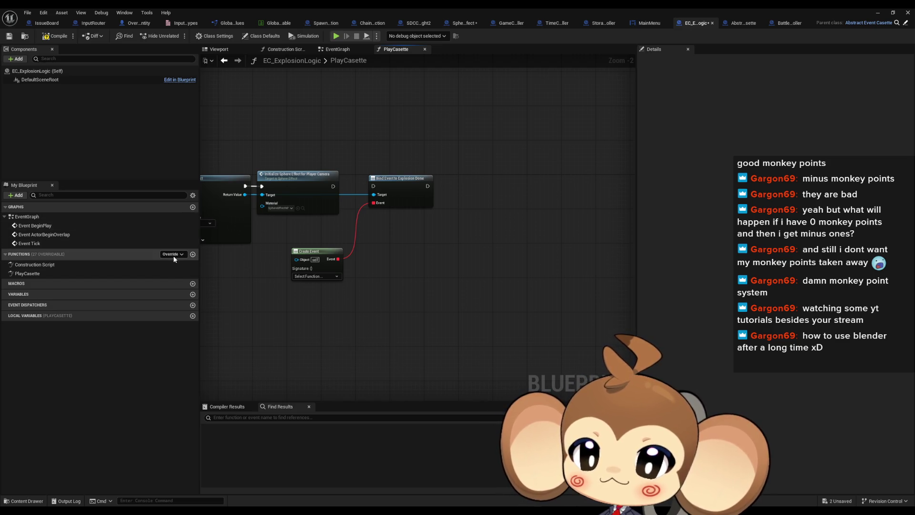
pyautogui.click(898, 23)
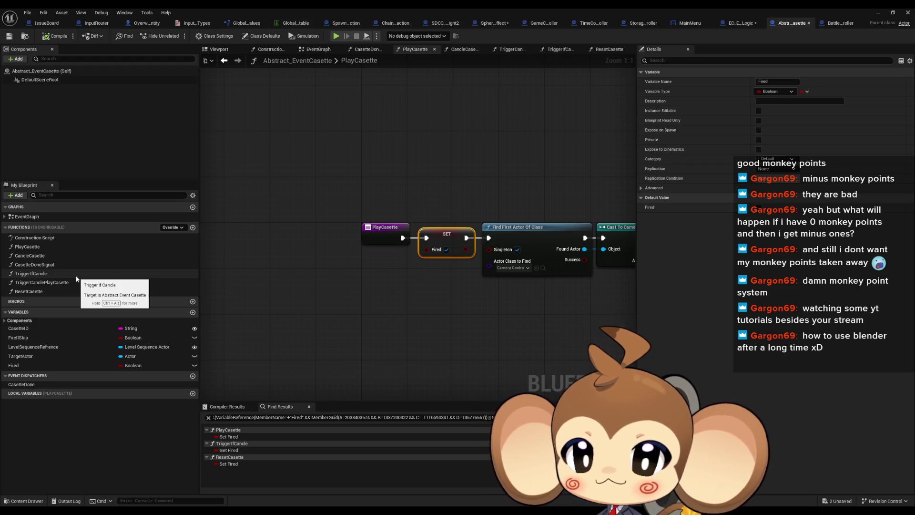
pyautogui.doubleClick(53, 291)
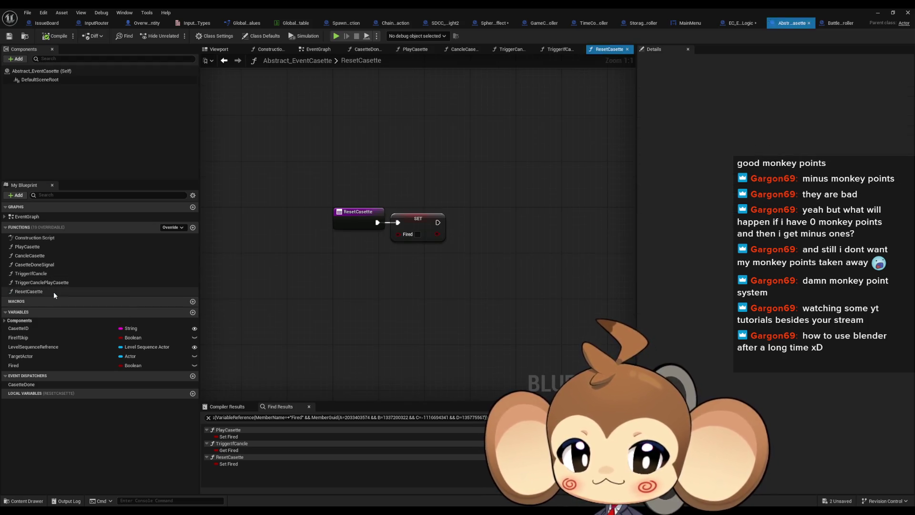
pyautogui.doubleClick(49, 285)
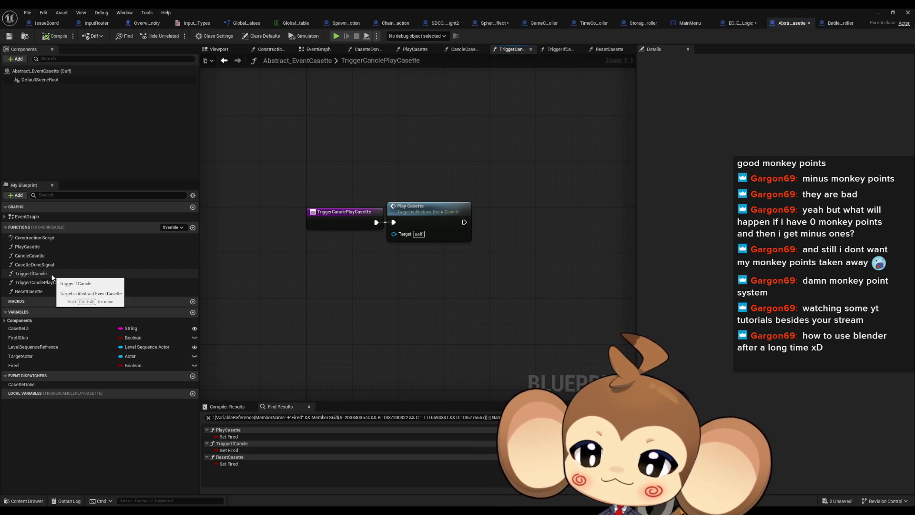
pyautogui.doubleClick(53, 274)
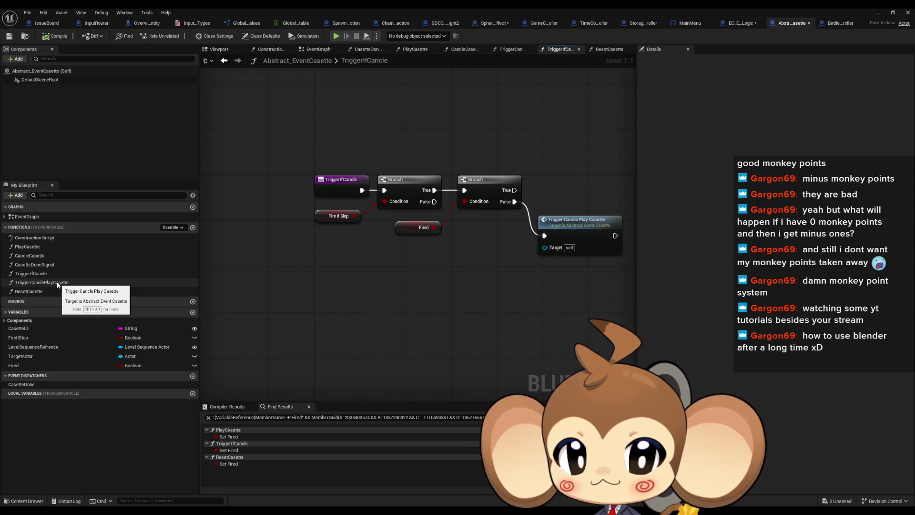
pyautogui.doubleClick(47, 256)
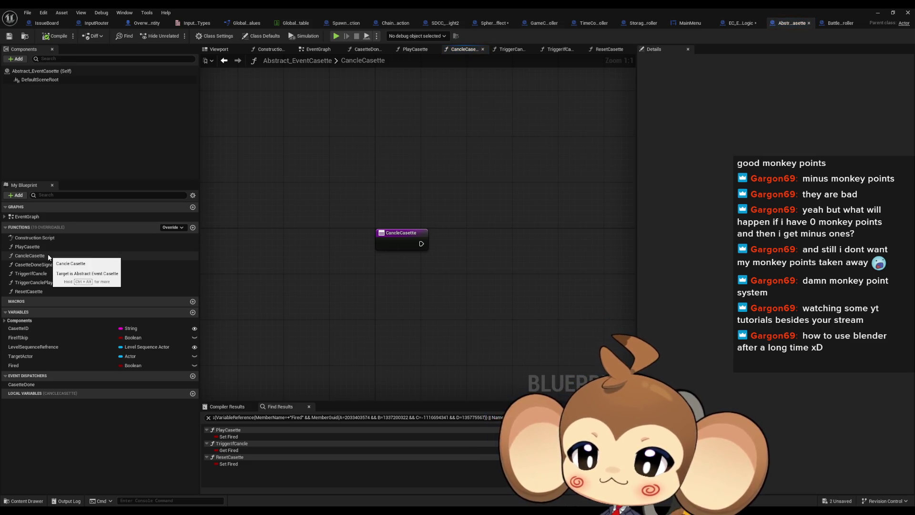
# Step: Find all references to CancleCasette by class member across blueprints
pyautogui.rightClick(410, 239)
pyautogui.moveTo(447, 316)
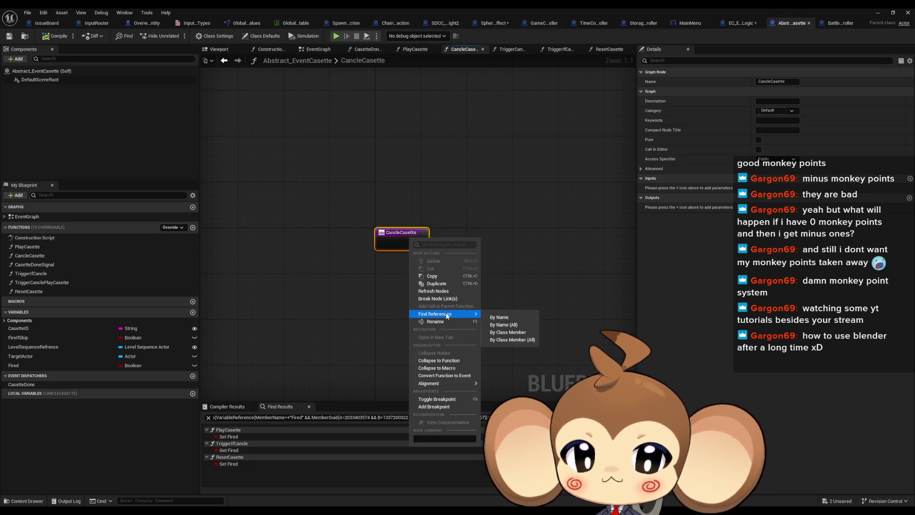
pyautogui.click(507, 340)
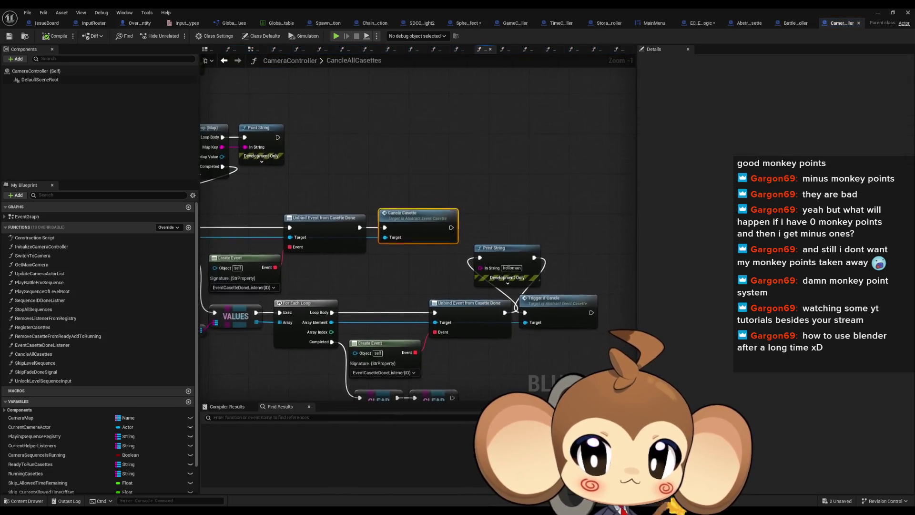
# Step: Find all references to the CancleAllCasettes function by class member
pyautogui.scroll(-1, 357, 262)
pyautogui.moveTo(534, 290)
pyautogui.mouseDown()
pyautogui.moveTo(524, 287)
pyautogui.moveTo(580, 281)
pyautogui.mouseUp()
pyautogui.rightClick(349, 240)
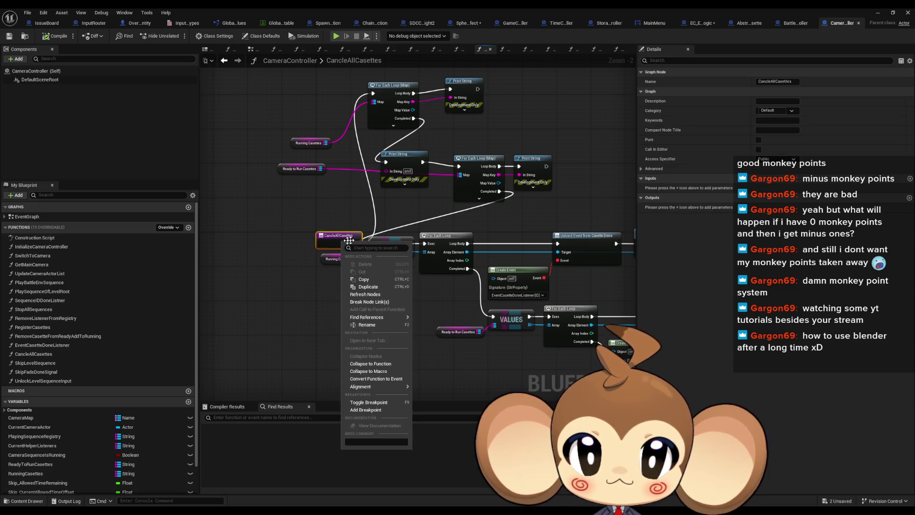
pyautogui.moveTo(381, 317)
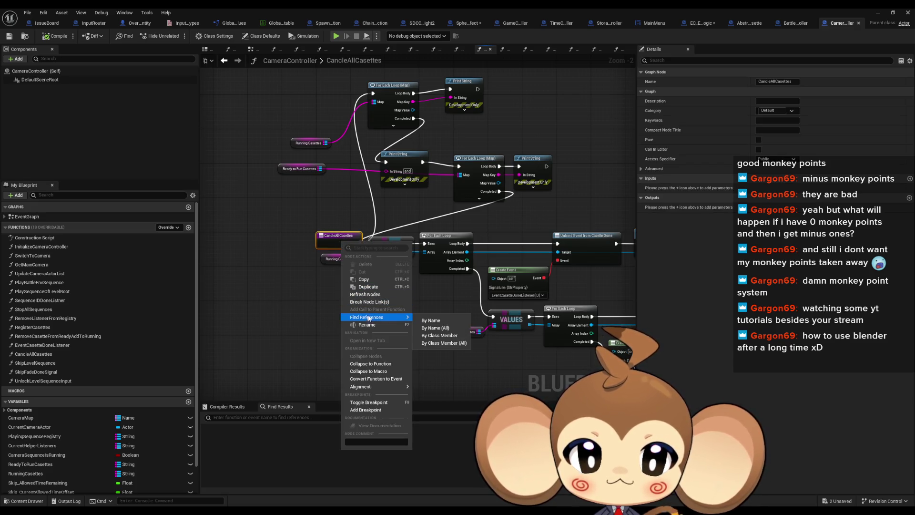
pyautogui.click(444, 344)
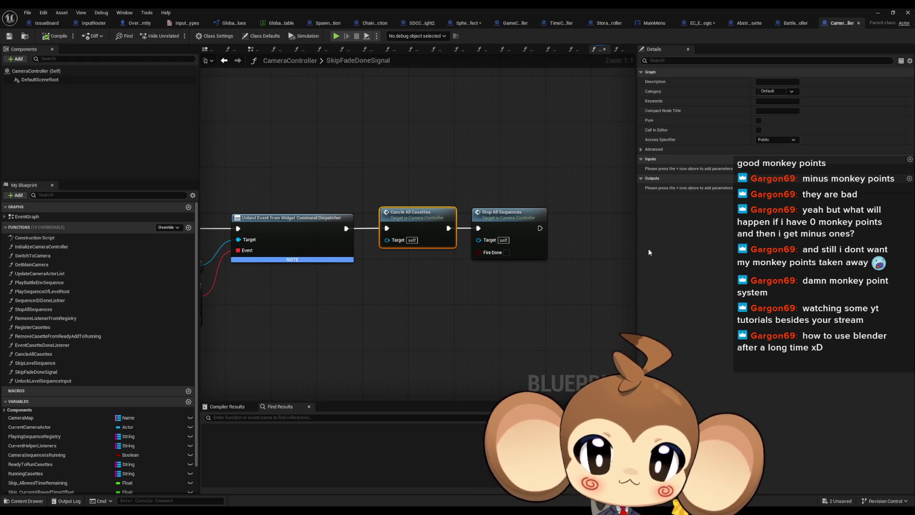
# Step: Inspect the CameraController call site of Cancle All Casettes near Stop All Sequences and SkipFadeDoneSignal
pyautogui.scroll(-2, 648, 248)
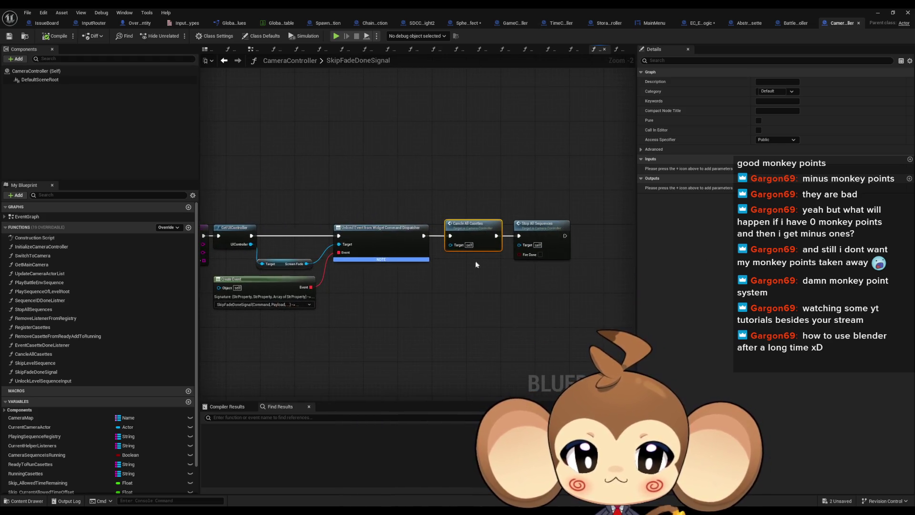
pyautogui.scroll(2, 472, 264)
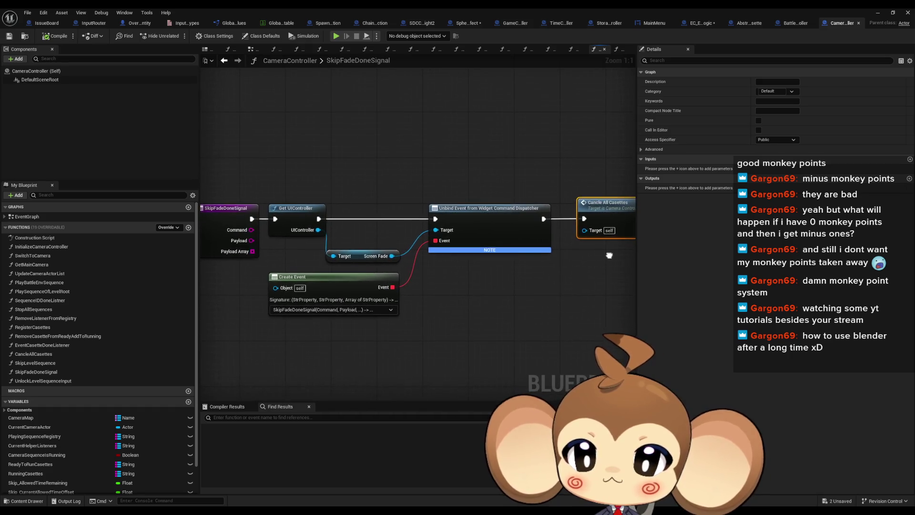
pyautogui.moveTo(609, 255); pyautogui.dragTo(410, 251)
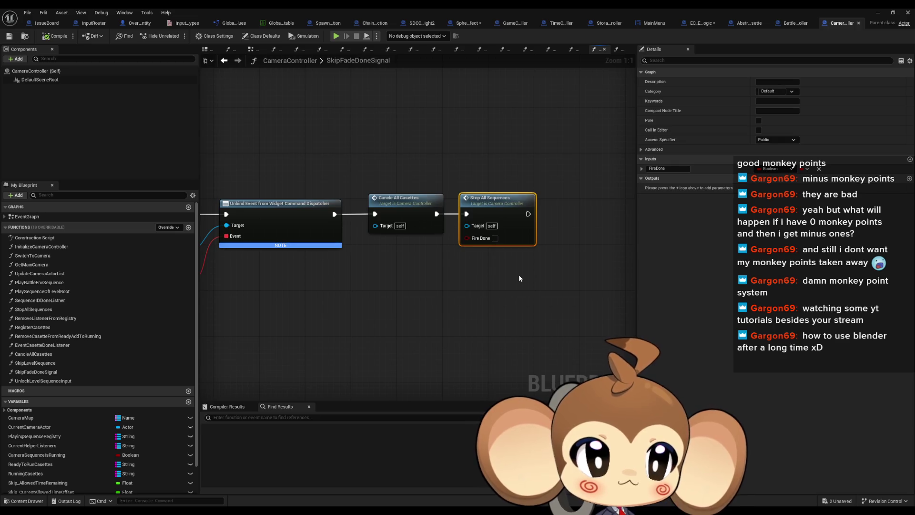
pyautogui.moveTo(519, 274)
pyautogui.mouseDown()
pyautogui.moveTo(639, 252)
pyautogui.moveTo(417, 286)
pyautogui.mouseUp()
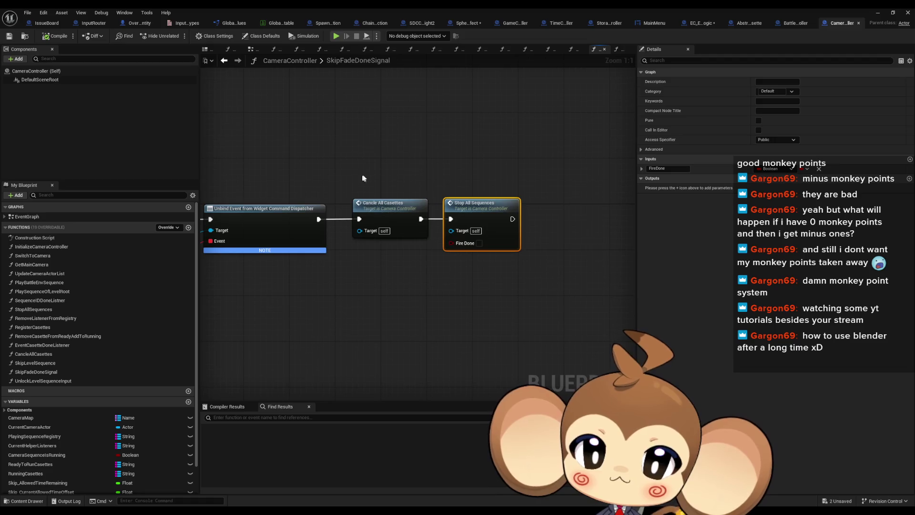
pyautogui.click(396, 224)
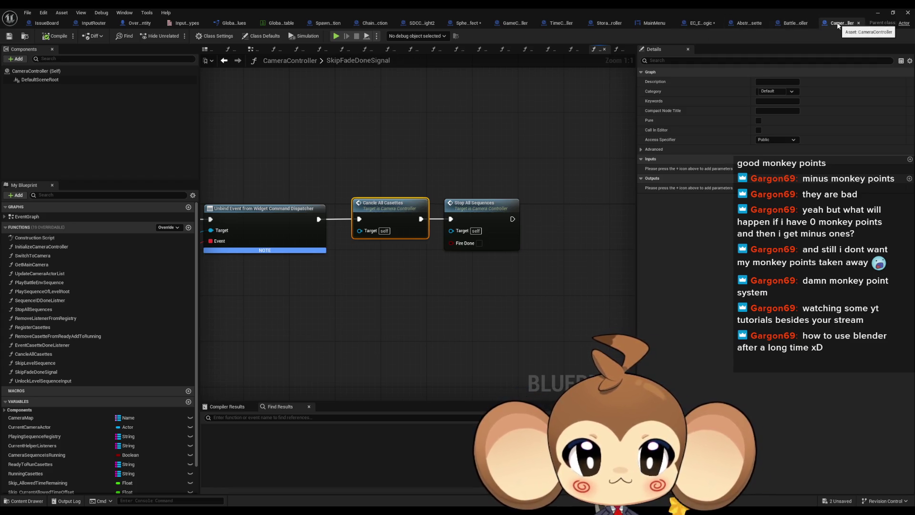
pyautogui.moveTo(294, 255)
pyautogui.mouseDown()
pyautogui.moveTo(581, 266)
pyautogui.moveTo(371, 259)
pyautogui.mouseUp()
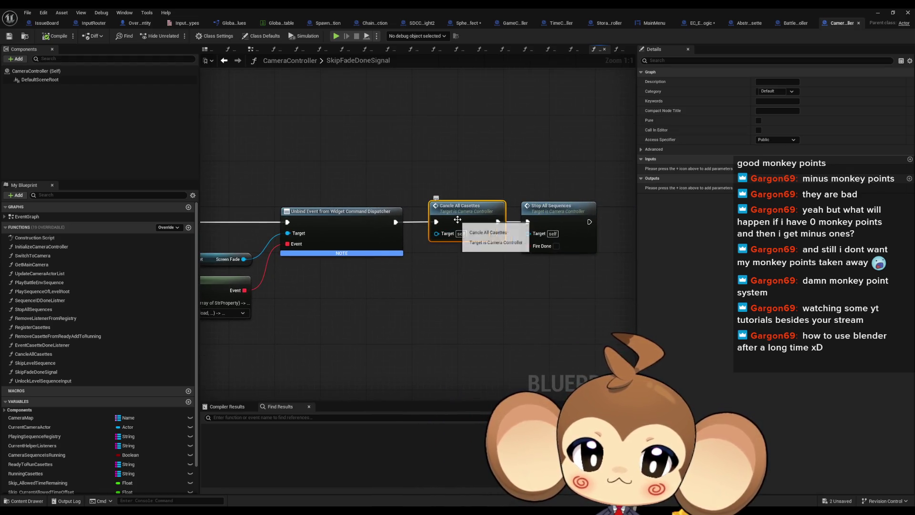
# Step: Open CancleAllCasettes and jump from its Cancle Casette call to the function definition
pyautogui.doubleClick(470, 219)
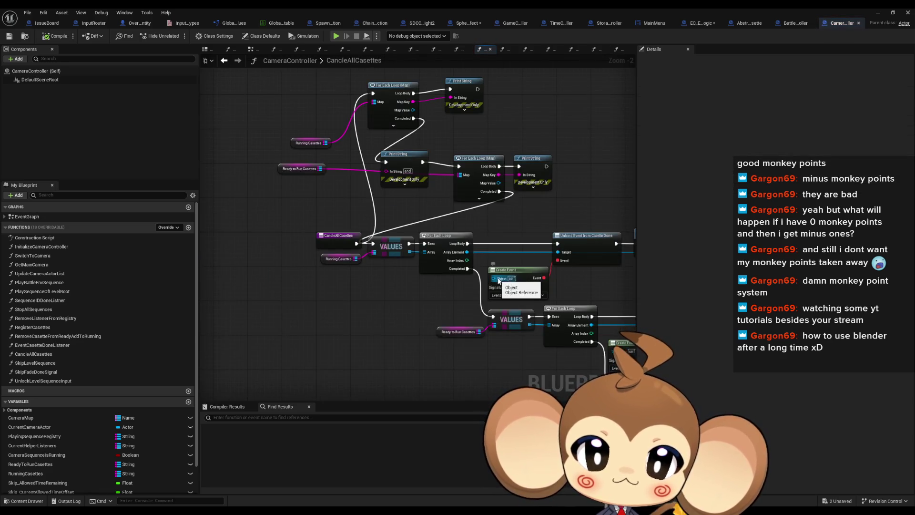
pyautogui.moveTo(466, 239); pyautogui.dragTo(331, 189)
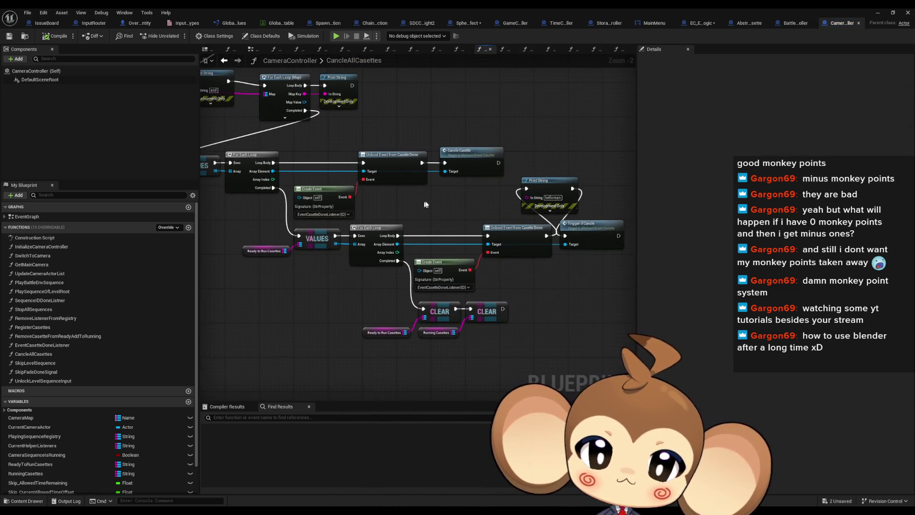
pyautogui.moveTo(425, 204); pyautogui.dragTo(431, 220)
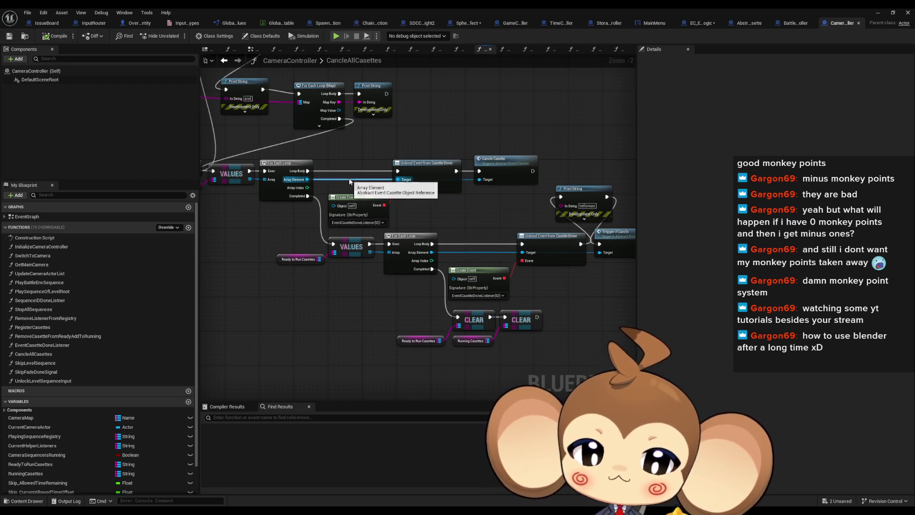
pyautogui.click(497, 164)
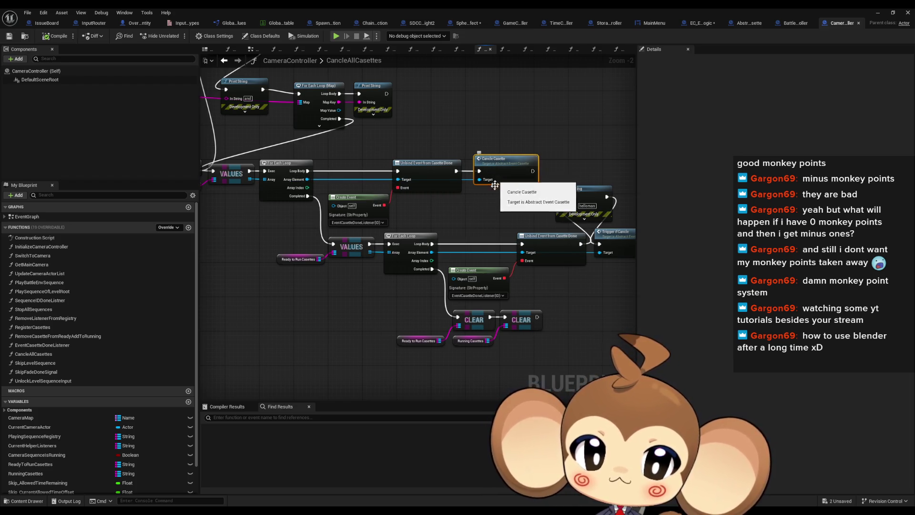
pyautogui.moveTo(473, 212); pyautogui.dragTo(452, 228)
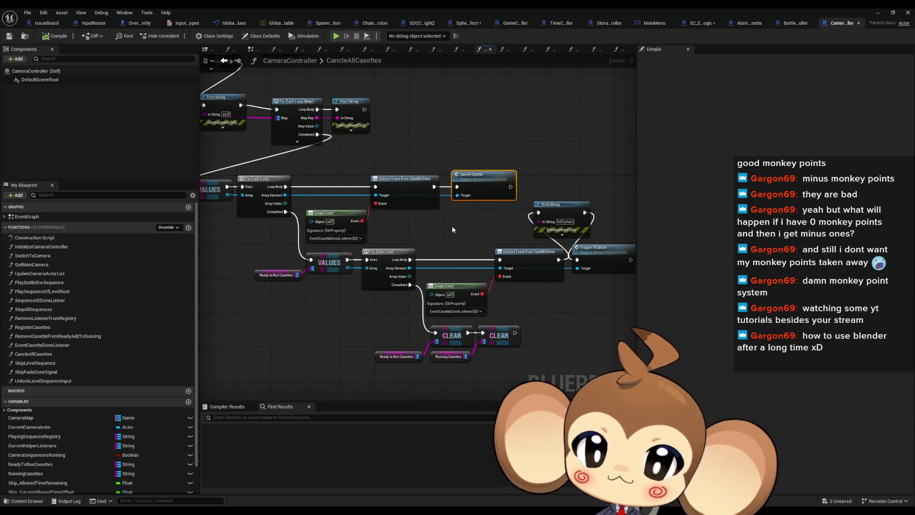
pyautogui.doubleClick(485, 186)
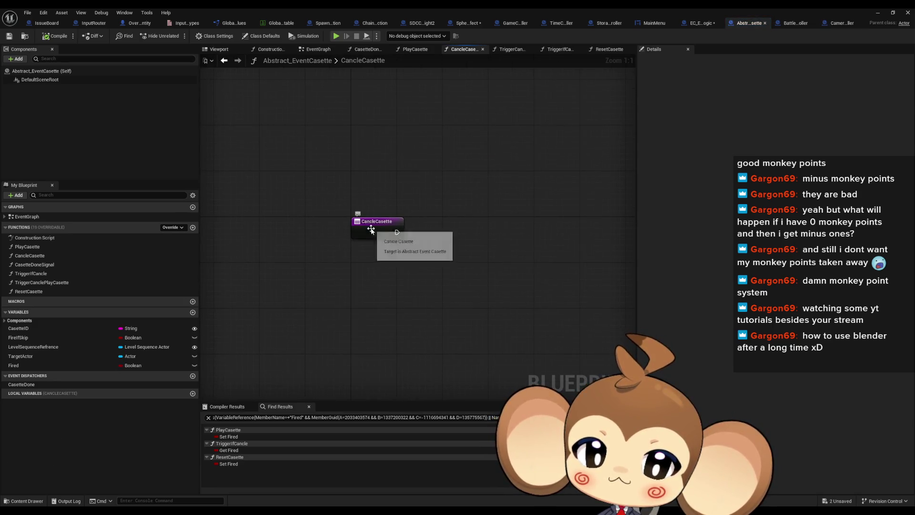
# Step: Return to the CancleCasette definition in Abstract_EventCasette via CameraController
pyautogui.click(374, 228)
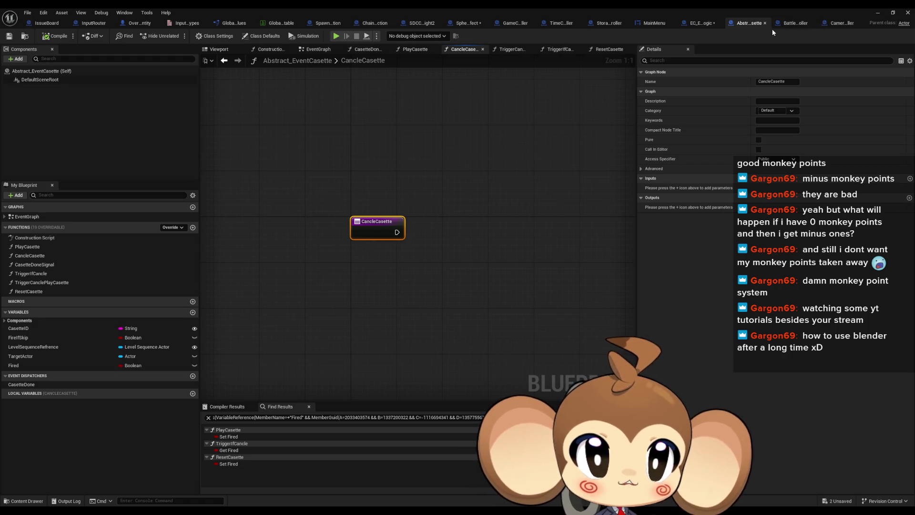
pyautogui.click(271, 61)
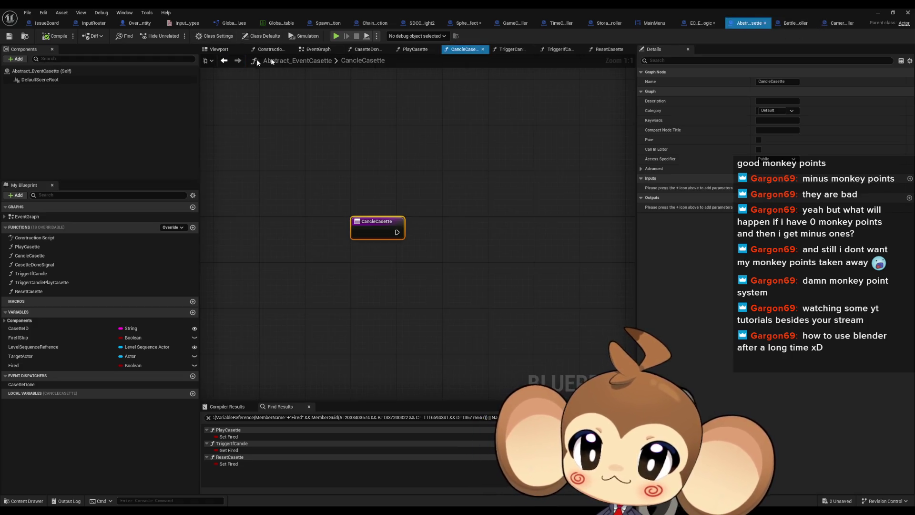
pyautogui.click(842, 22)
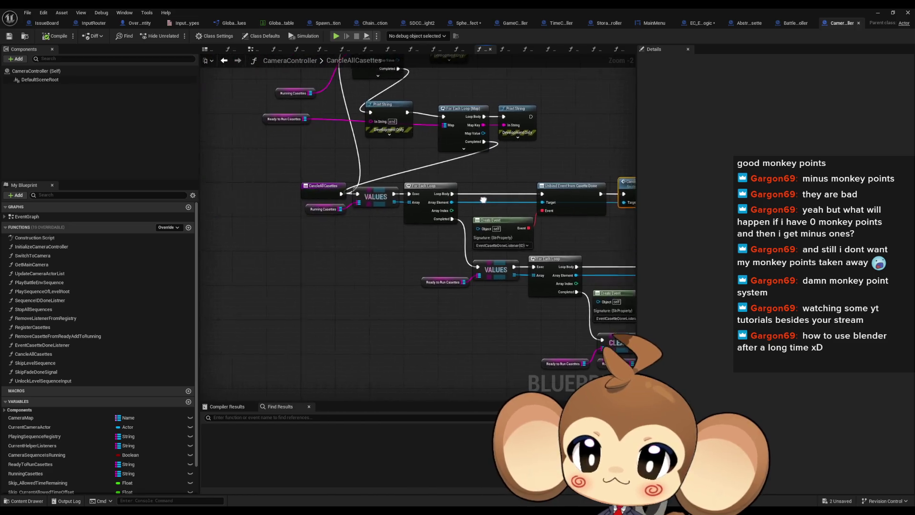
pyautogui.scroll(2, 364, 225)
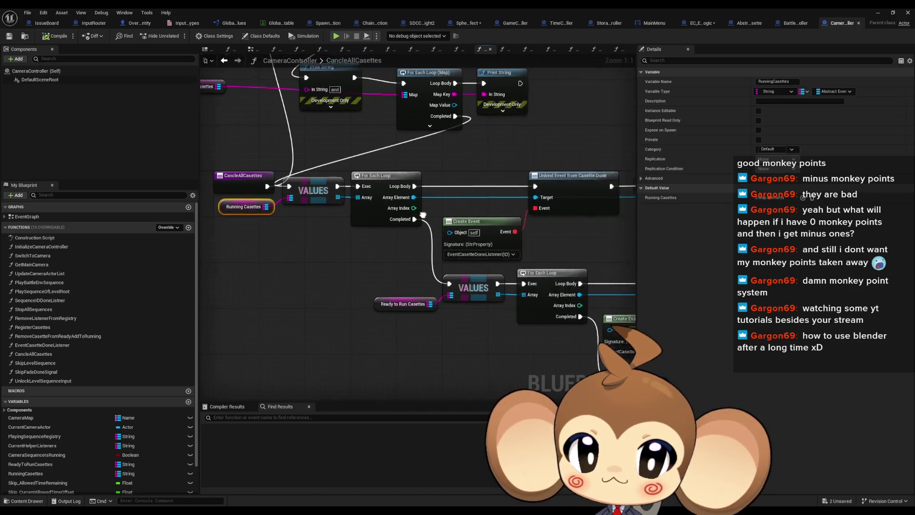
pyautogui.doubleClick(506, 186)
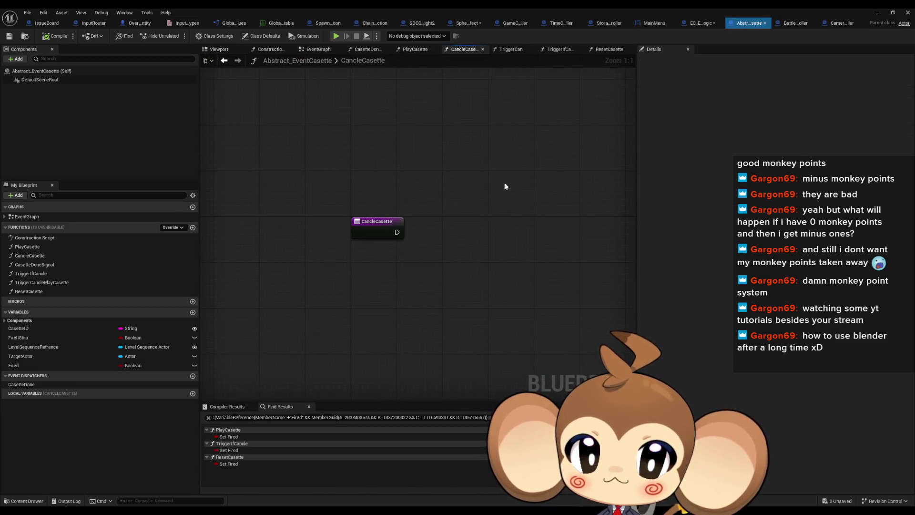
# Step: Rename the CancleCasette function to SkipLogiWhileRunningLogic
pyautogui.click(48, 254)
pyautogui.press('F2')
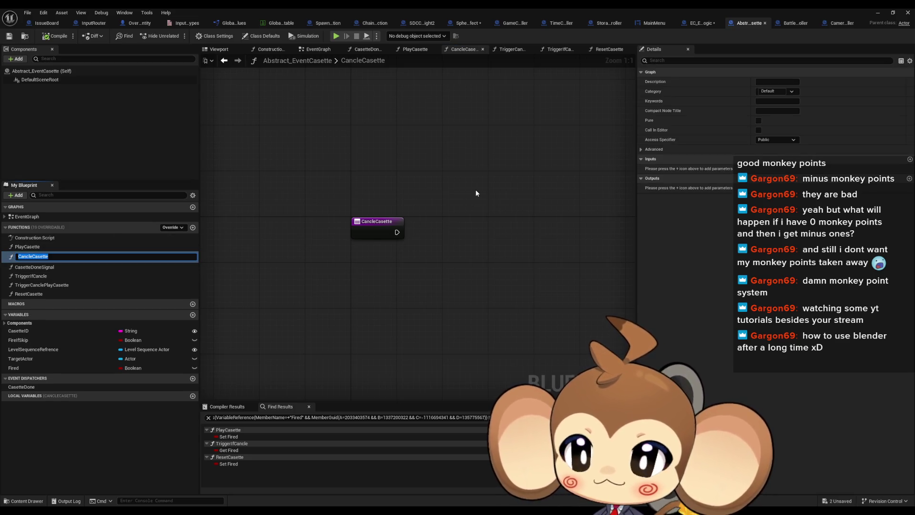
pyautogui.write('SkipLogiWhileRunni')
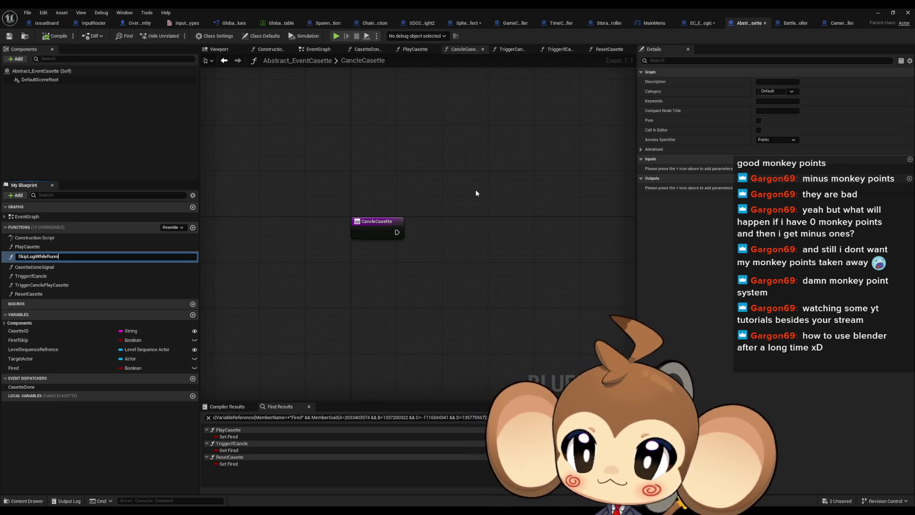
pyautogui.write('ngLogic')
pyautogui.press('Return')
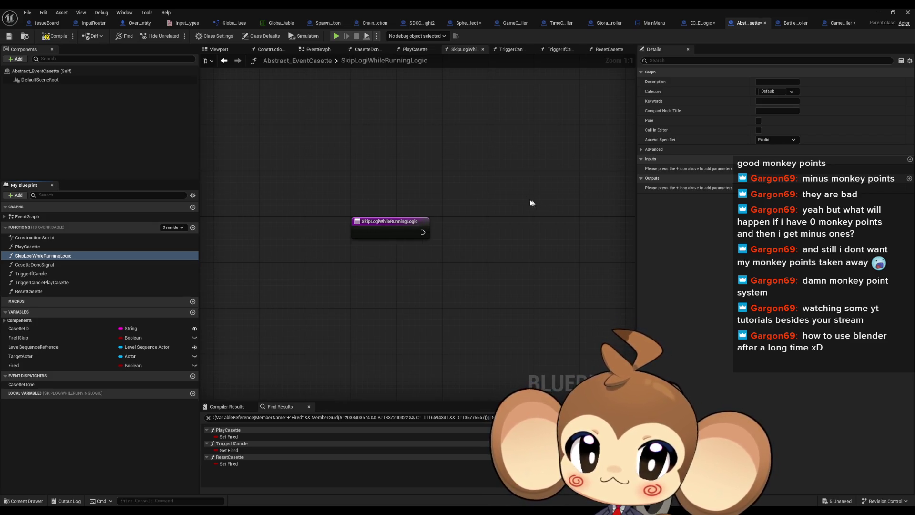
# Step: Correct the function name to SkipLogicWhileRunningState
pyautogui.click(394, 225)
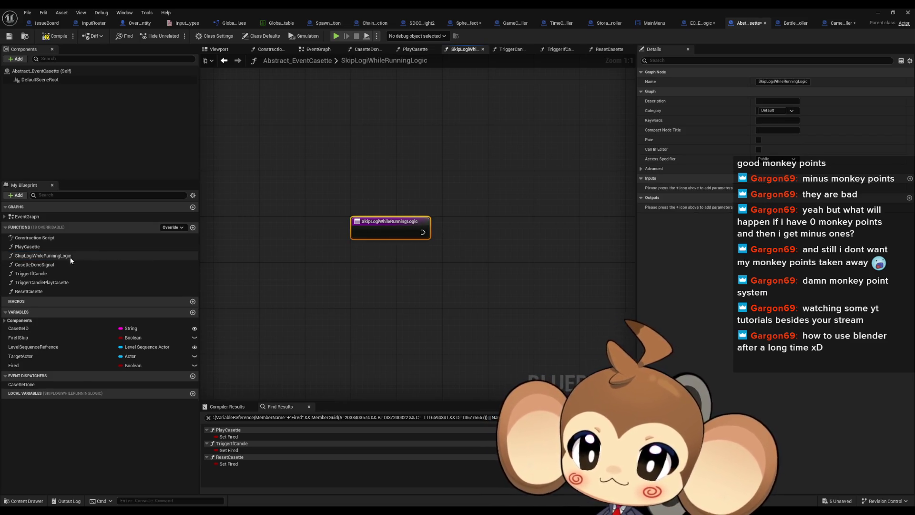
pyautogui.click(125, 253)
pyautogui.press('F2')
pyautogui.press('End')
pyautogui.press('BackSpace')
pyautogui.press('BackSpace')
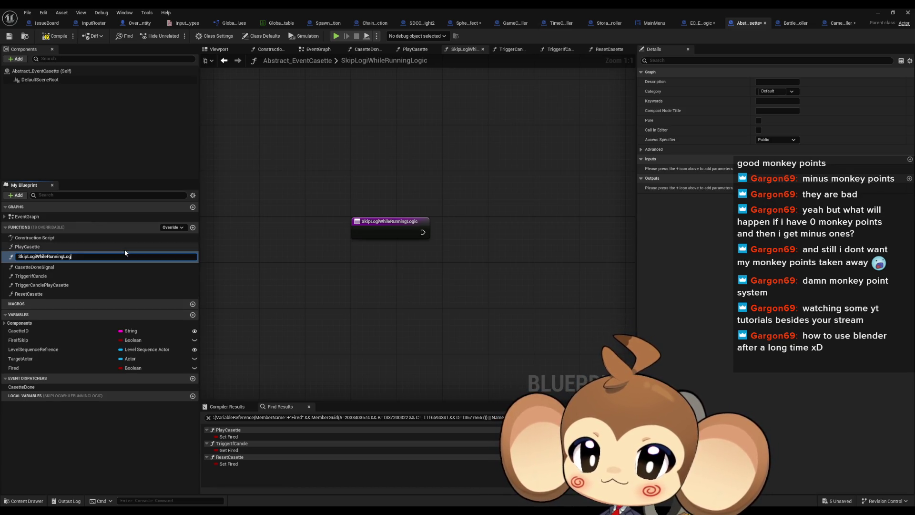
pyautogui.press('BackSpace')
pyautogui.press('BackSpace')
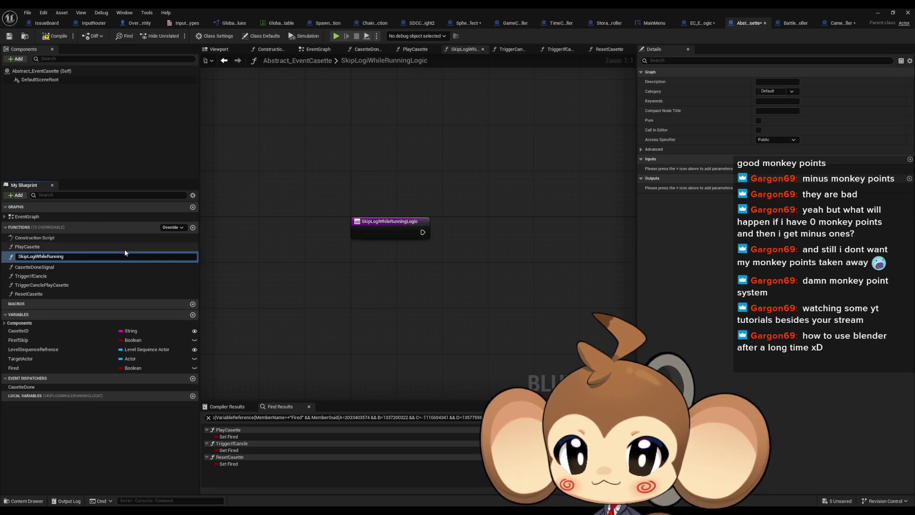
pyautogui.write('ic')
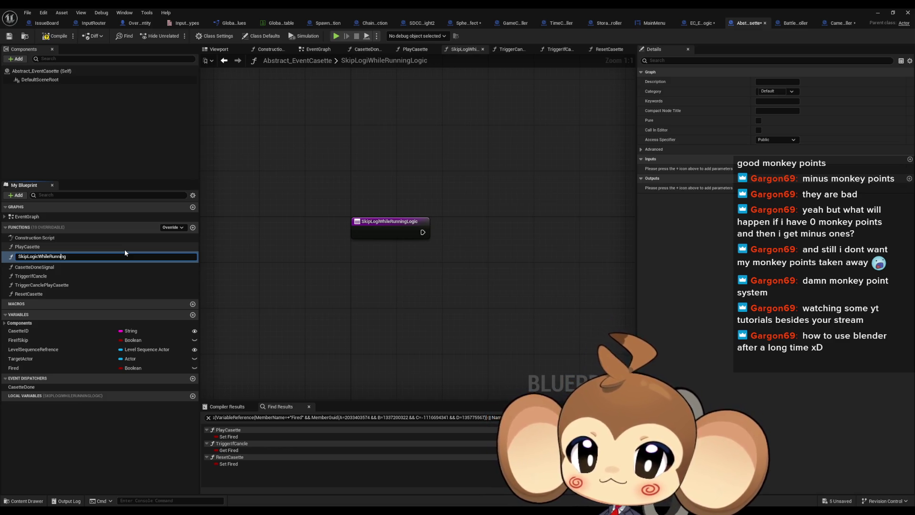
pyautogui.write('State')
pyautogui.press('Return')
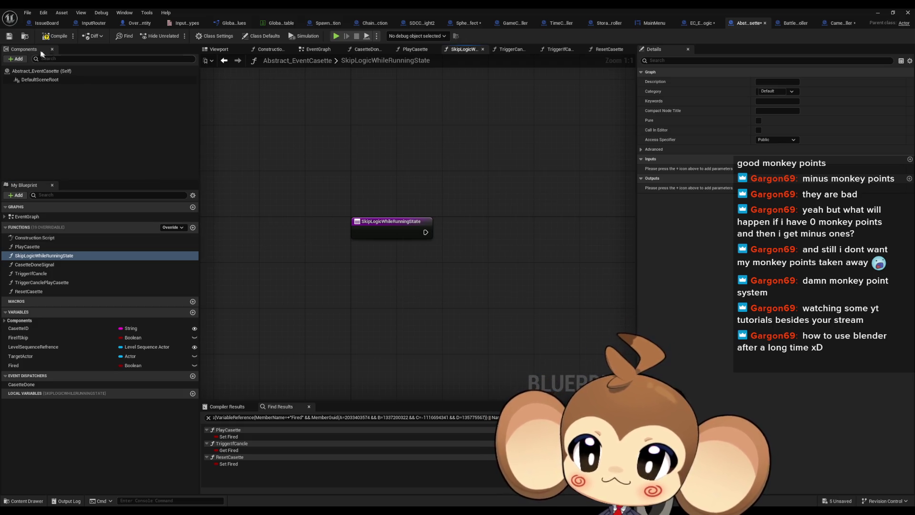
# Step: Compile Abstract_EventCasette and switch over to the BattleController blueprint
pyautogui.click(53, 37)
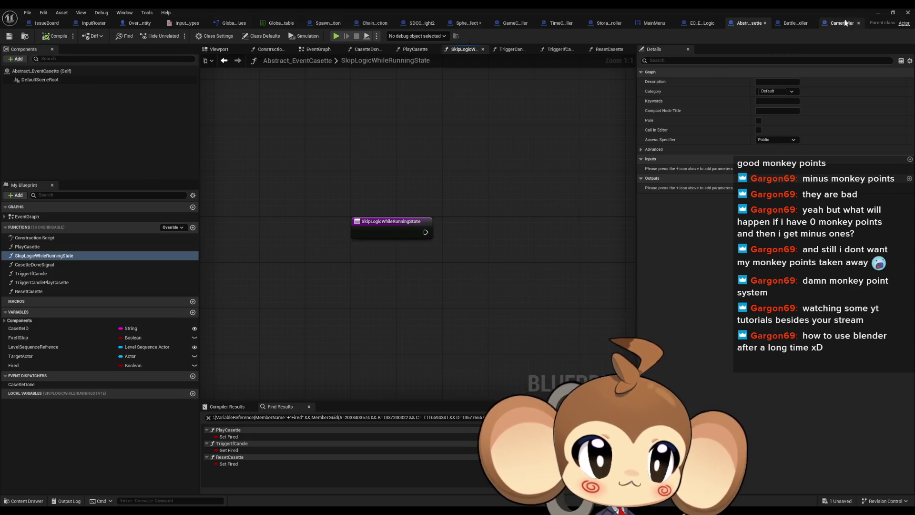
pyautogui.click(842, 23)
pyautogui.click(794, 23)
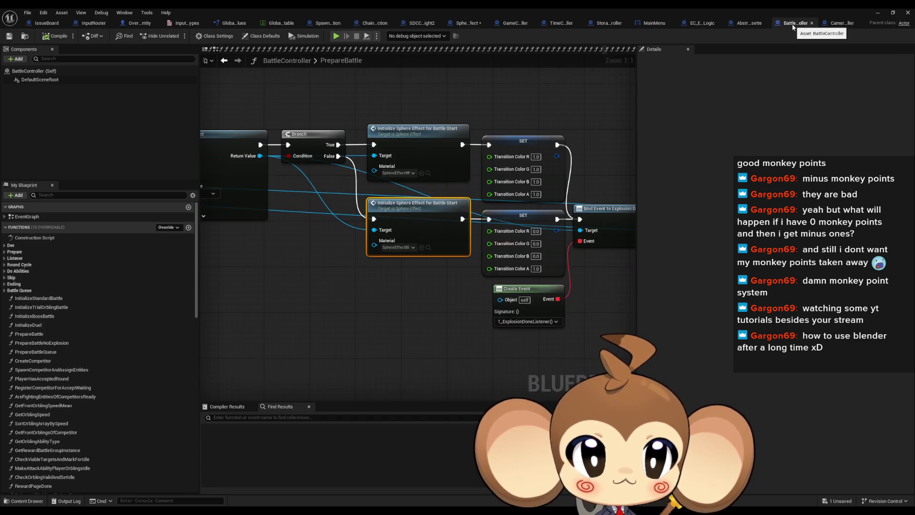
# Step: In EC_ExplosionLogic, override SkipLogicWhileRunningState and add a new function
pyautogui.click(692, 24)
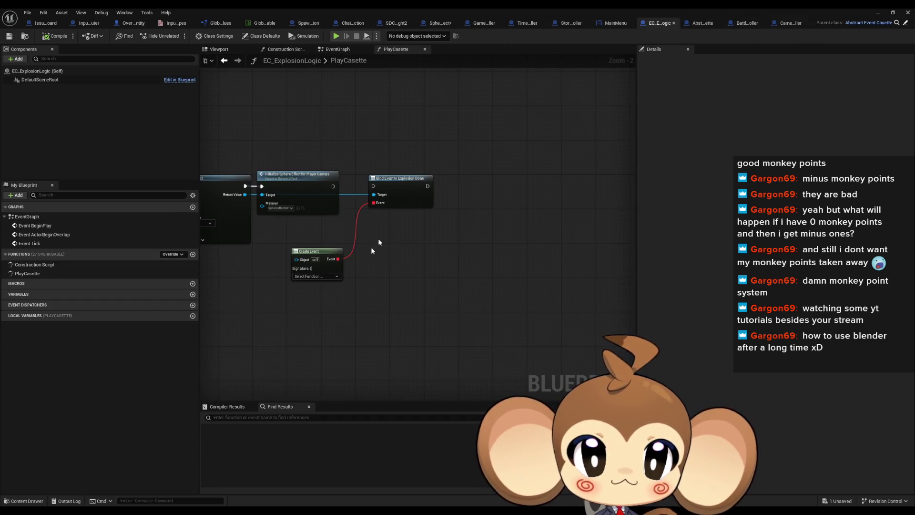
pyautogui.moveTo(359, 279); pyautogui.dragTo(426, 312)
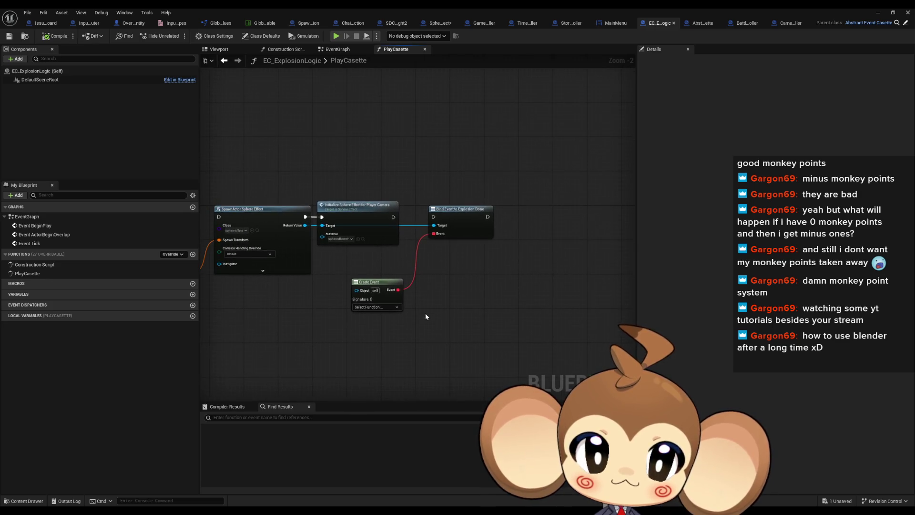
pyautogui.click(173, 254)
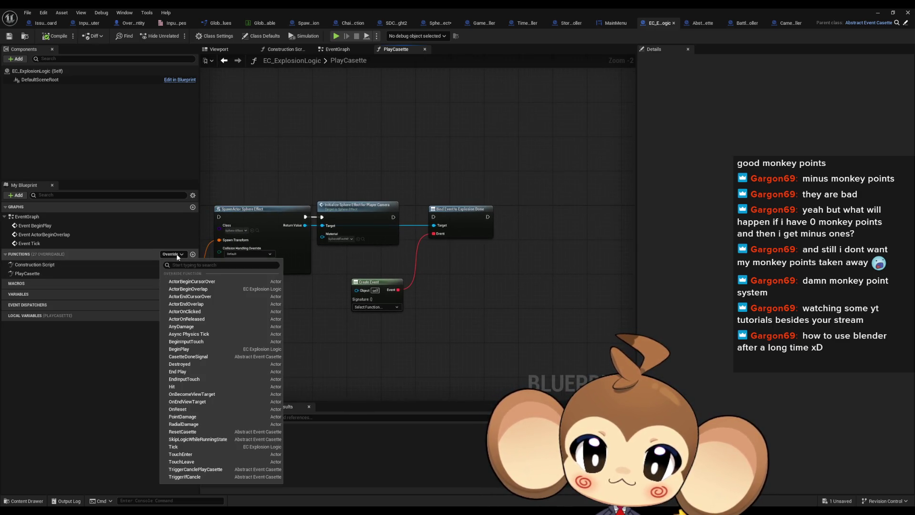
pyautogui.click(208, 437)
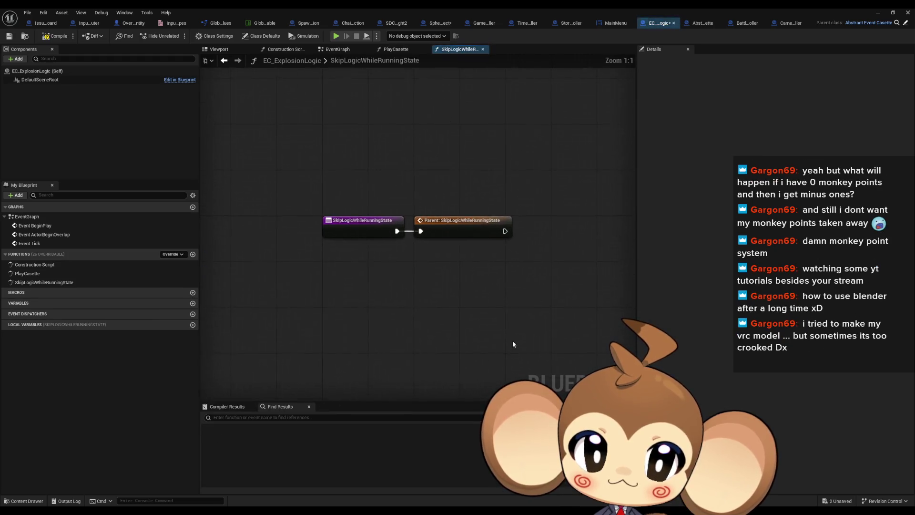
pyautogui.click(193, 254)
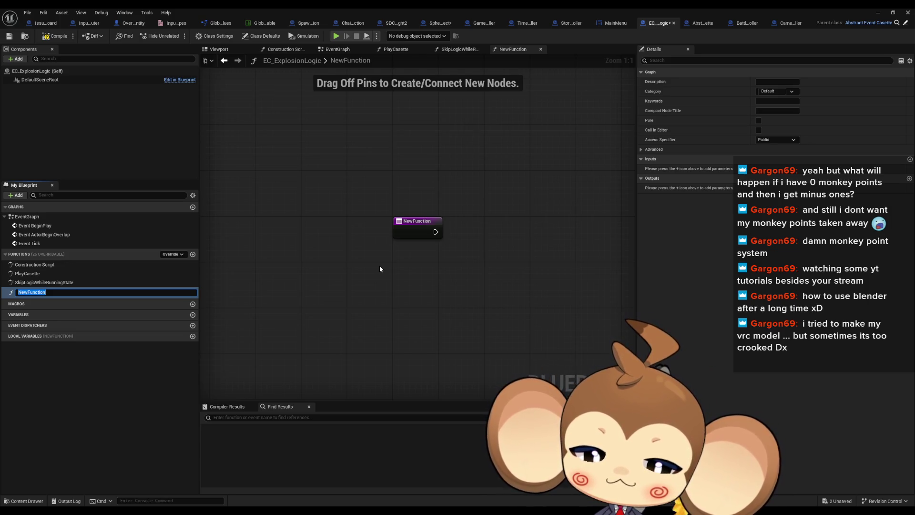
# Step: Name the new function CrashGame, then return to the PlayCasette graph
pyautogui.write('Cras')
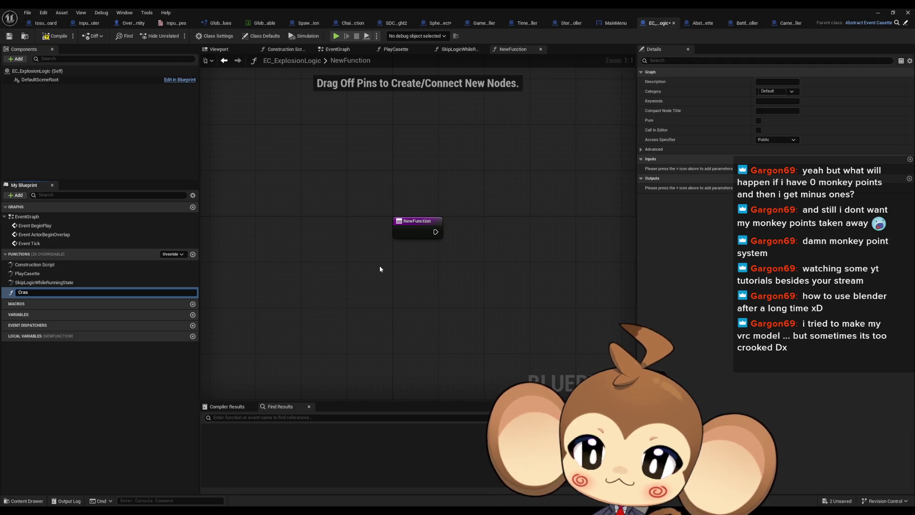
pyautogui.write('hGame')
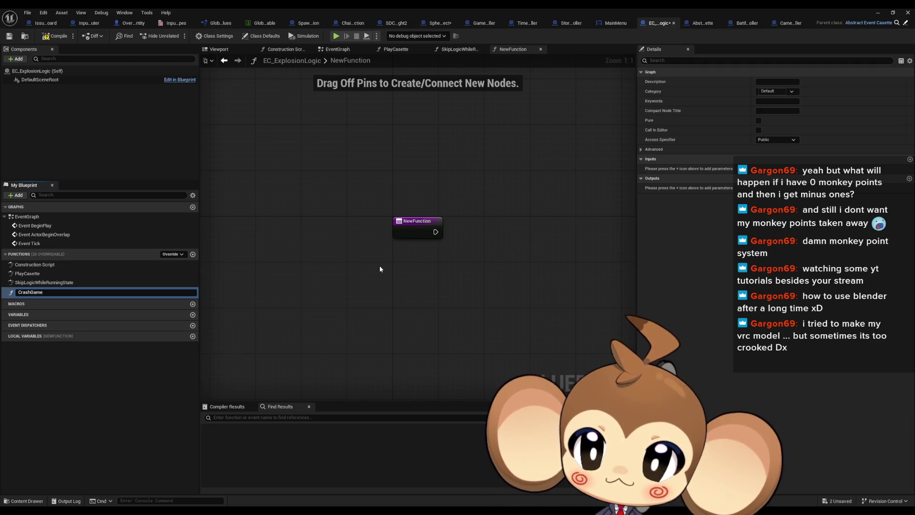
pyautogui.press('Return')
pyautogui.moveTo(399, 256); pyautogui.dragTo(352, 280)
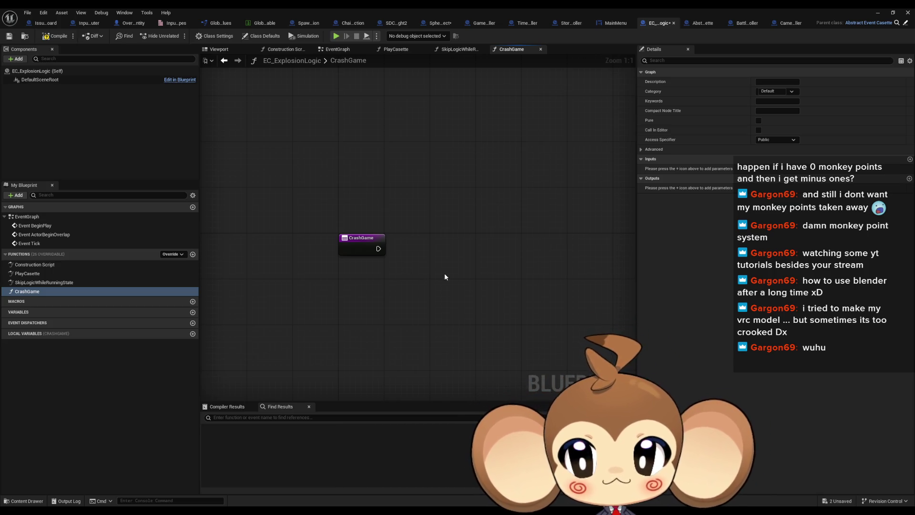
pyautogui.doubleClick(49, 273)
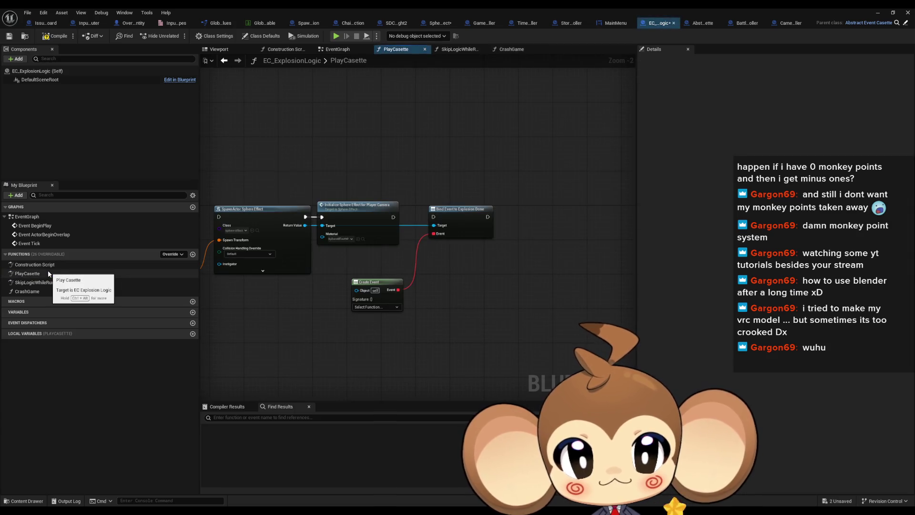
pyautogui.moveTo(448, 340); pyautogui.dragTo(500, 351)
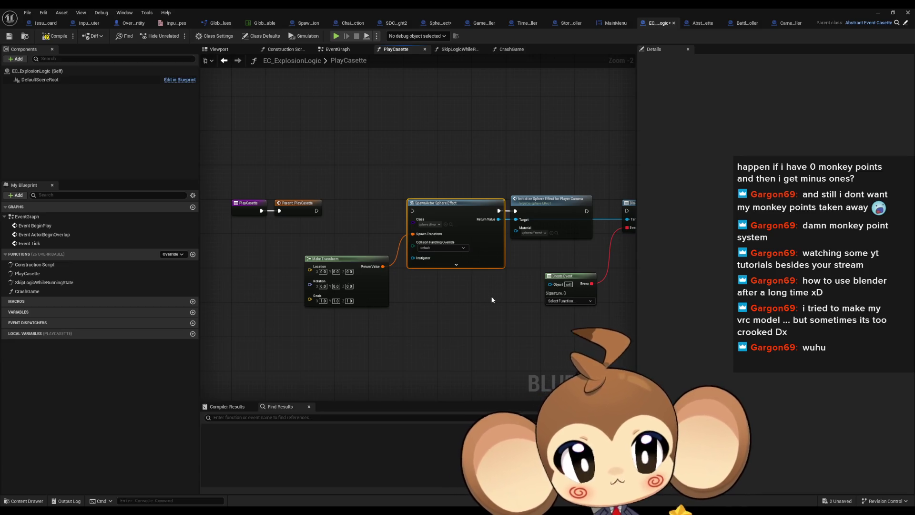
# Step: Set PlayCasette's Create Event node to target the CrashGame function
pyautogui.moveTo(508, 295); pyautogui.dragTo(456, 298)
pyautogui.scroll(2, 456, 297)
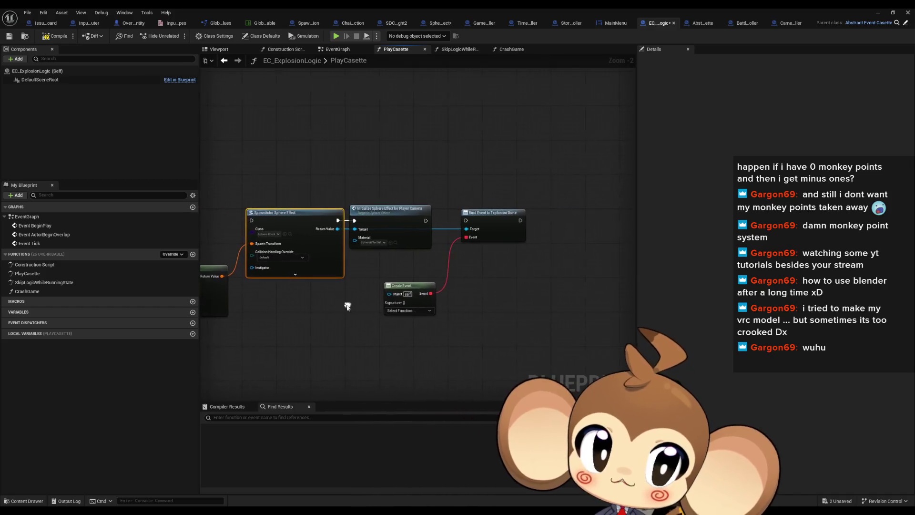
pyautogui.click(377, 241)
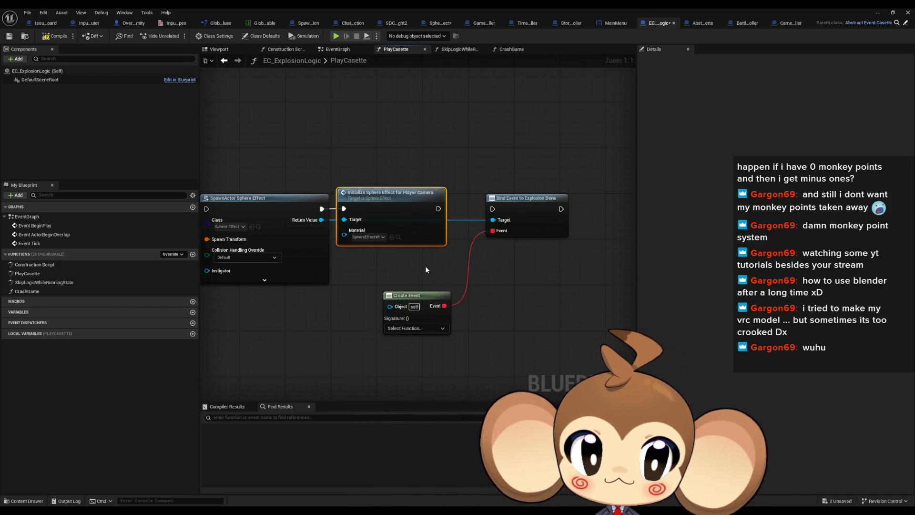
pyautogui.click(409, 332)
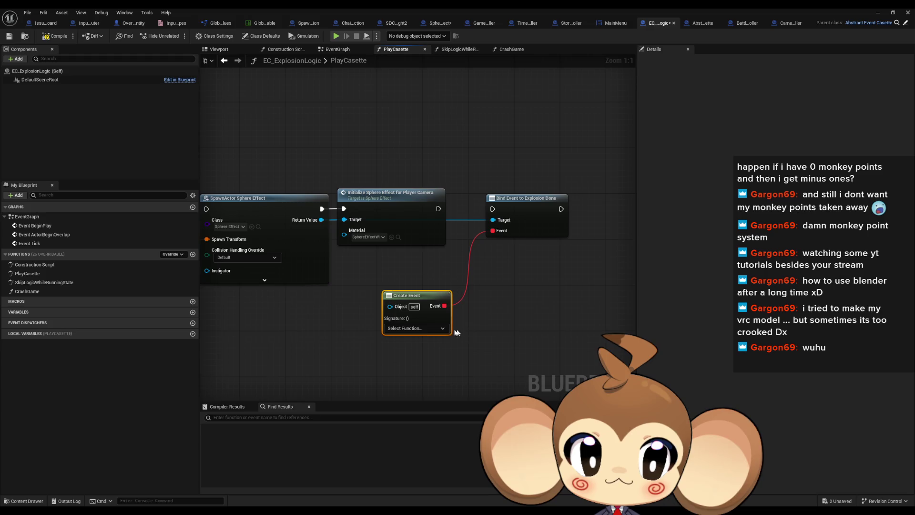
pyautogui.click(409, 331)
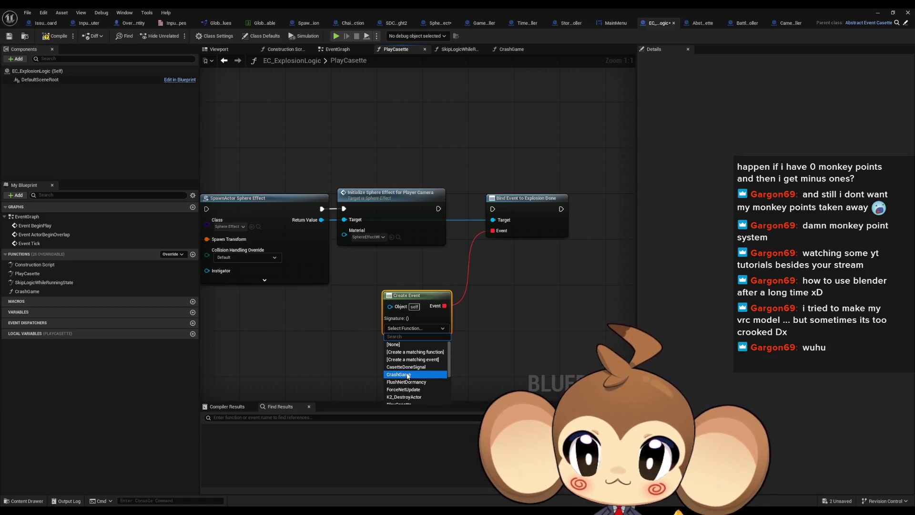
pyautogui.click(408, 374)
# Step: Add a Crash Game call after the parent call in the SkipLogicWhileRunningState override
pyautogui.doubleClick(47, 283)
pyautogui.moveTo(33, 292)
pyautogui.mouseDown()
pyautogui.moveTo(540, 227)
pyautogui.moveTo(506, 232)
pyautogui.mouseUp()
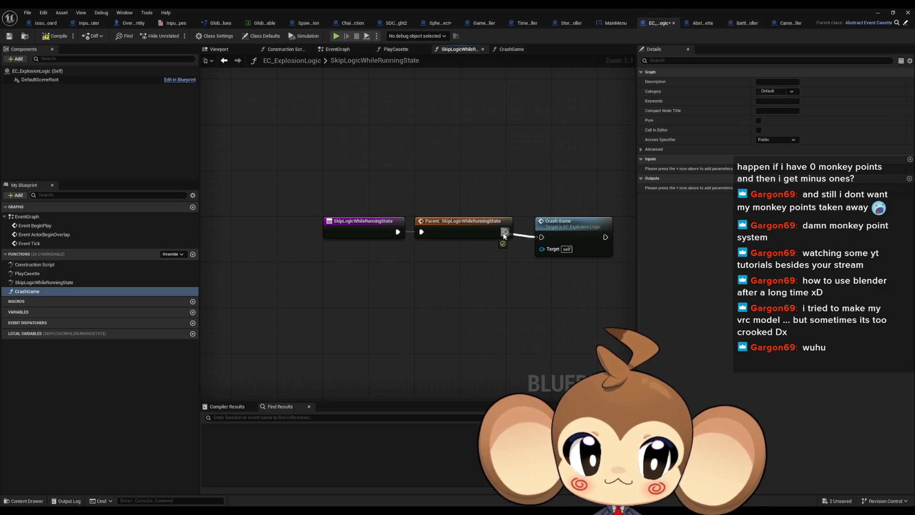
pyautogui.moveTo(586, 226); pyautogui.dragTo(567, 226)
pyautogui.click(553, 285)
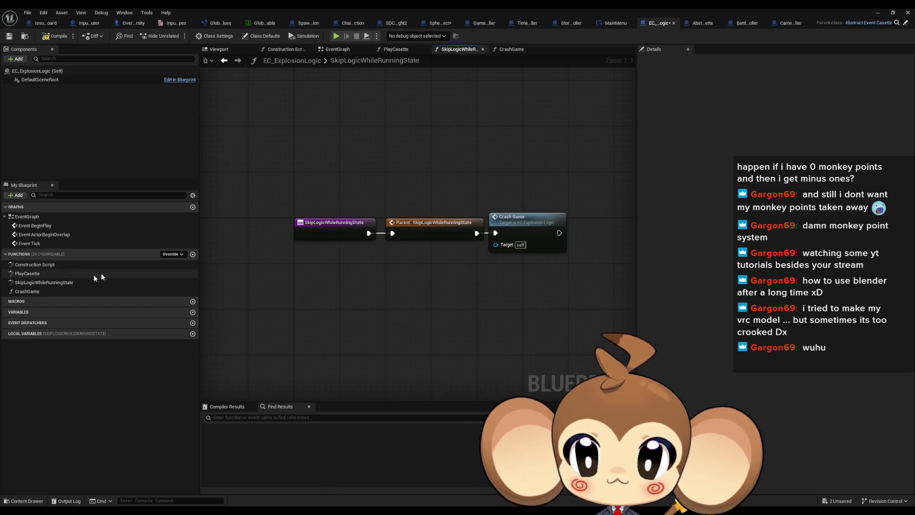
# Step: Wire Initialize Sphere Effect's exec into Bind Event to Explosion Done and tidy the nodes
pyautogui.doubleClick(60, 272)
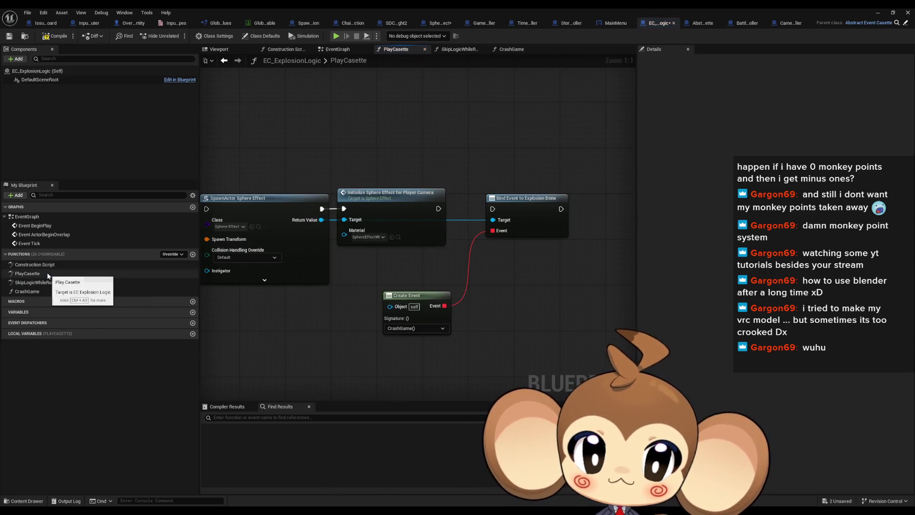
pyautogui.moveTo(493, 209); pyautogui.dragTo(439, 209)
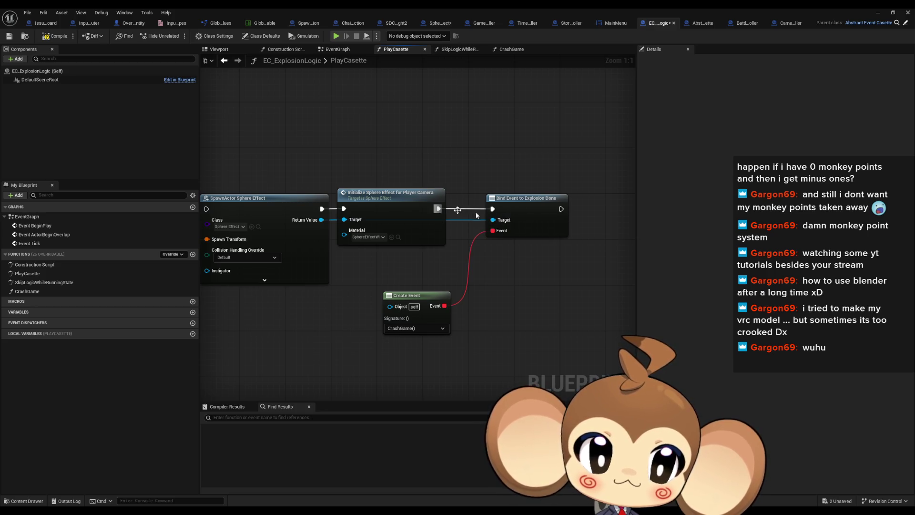
pyautogui.moveTo(515, 198); pyautogui.dragTo(491, 198)
pyautogui.moveTo(444, 295); pyautogui.dragTo(438, 261)
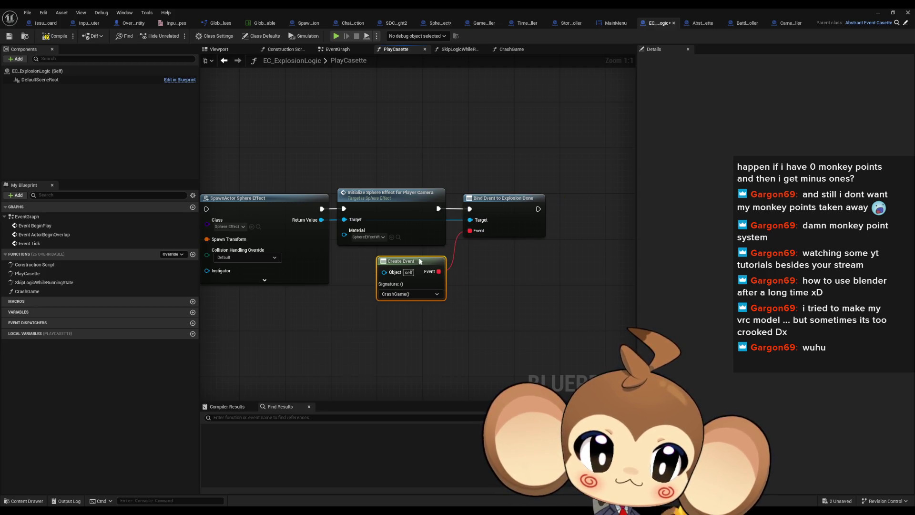
pyautogui.moveTo(424, 310)
pyautogui.mouseDown()
pyautogui.moveTo(532, 316)
pyautogui.moveTo(559, 295)
pyautogui.mouseUp()
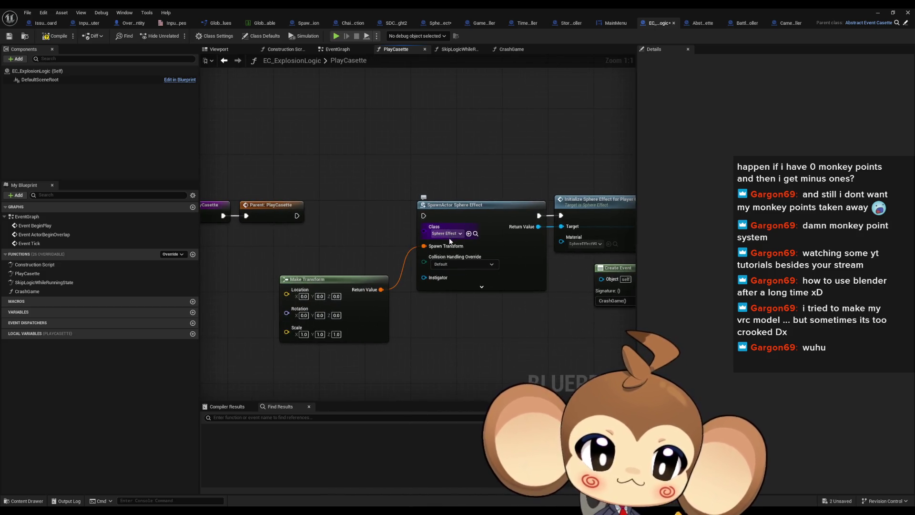
pyautogui.moveTo(291, 264); pyautogui.dragTo(359, 264)
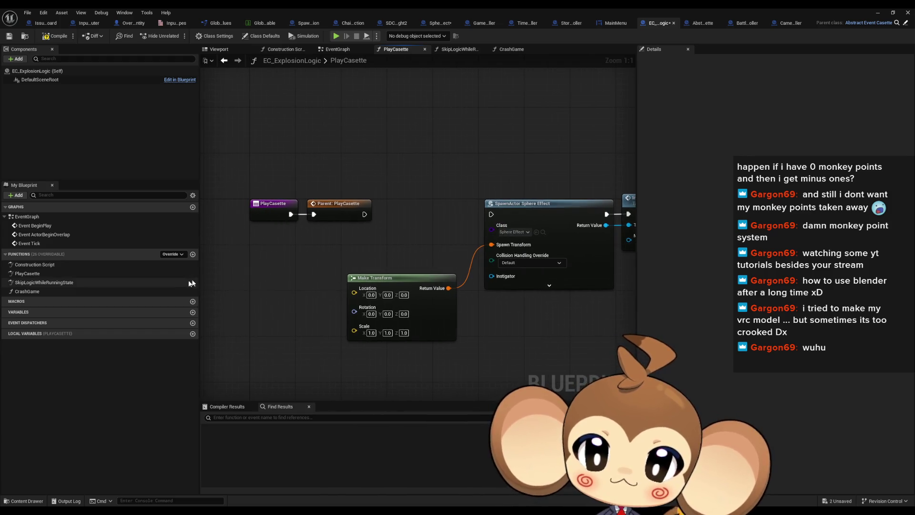
# Step: Create a Vector variable named LocationOfExplosion and place its getter
pyautogui.click(193, 313)
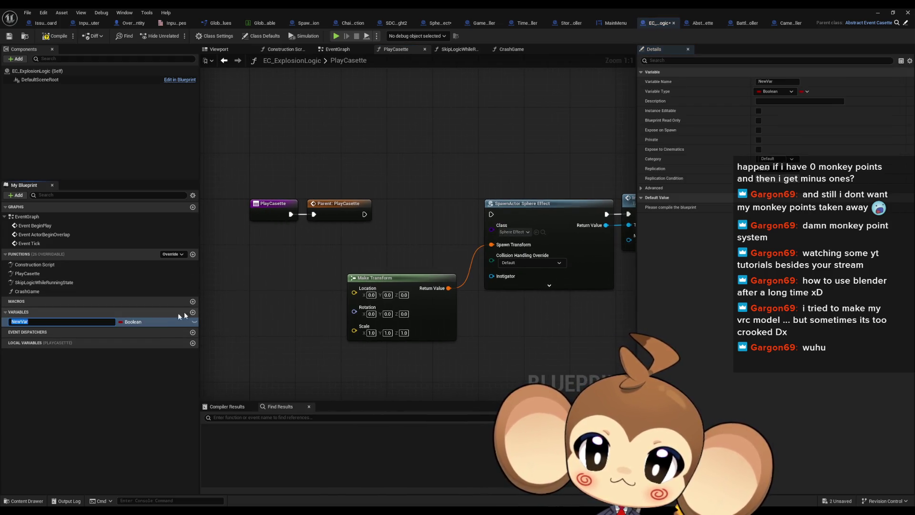
pyautogui.click(133, 322)
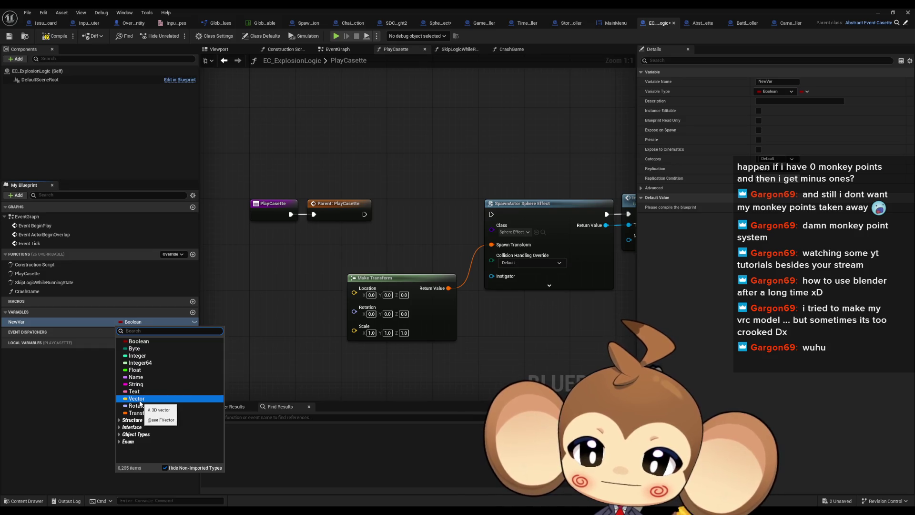
pyautogui.click(138, 399)
pyautogui.doubleClick(22, 322)
pyautogui.write('Location')
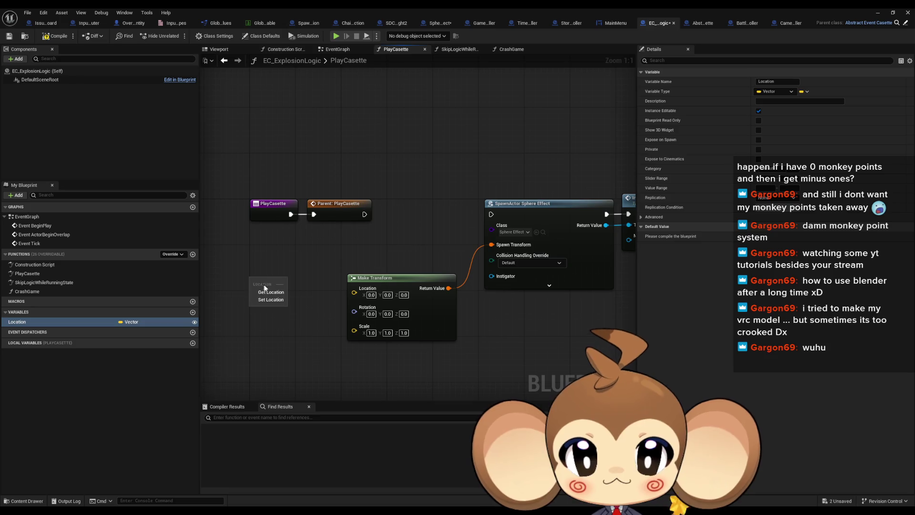
pyautogui.click(270, 292)
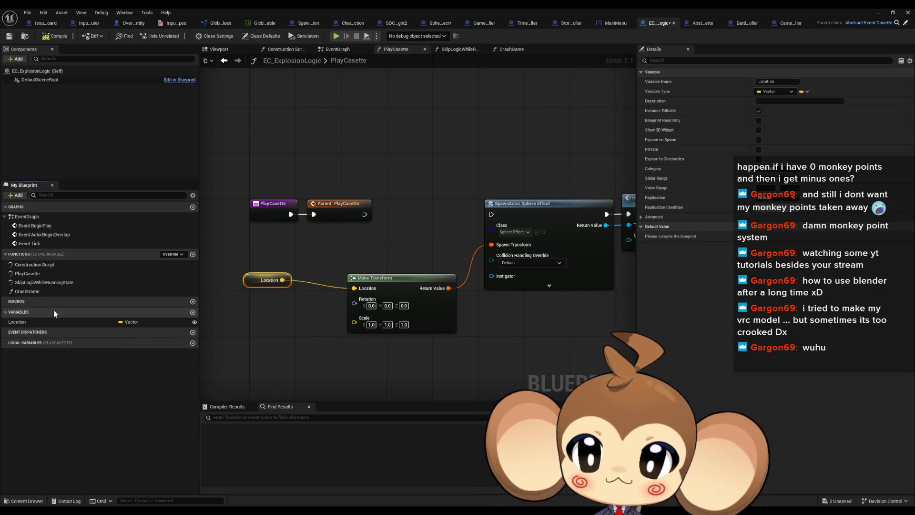
pyautogui.write('OfE')
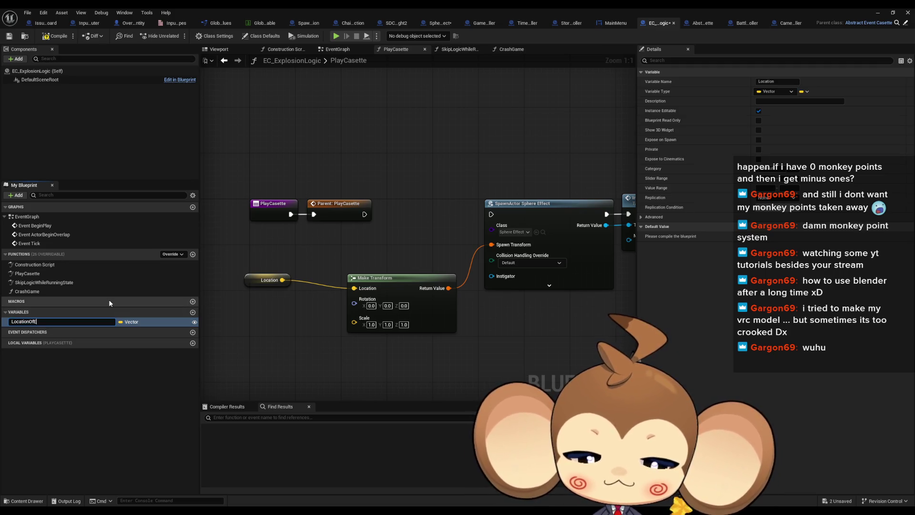
pyautogui.write('xplosion')
pyautogui.press('Return')
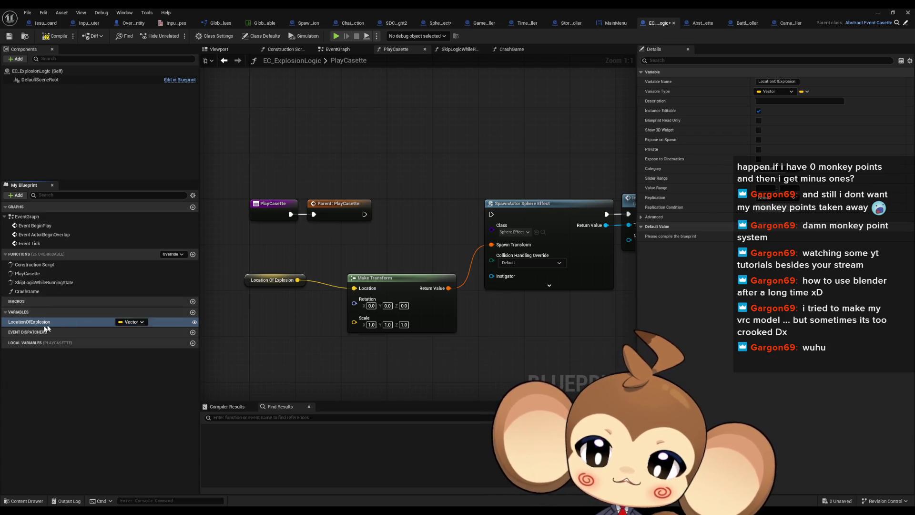
# Step: Delete LocationOfExplosion and Make Transform, and add a Get Actor Transform node instead
pyautogui.press('Delete')
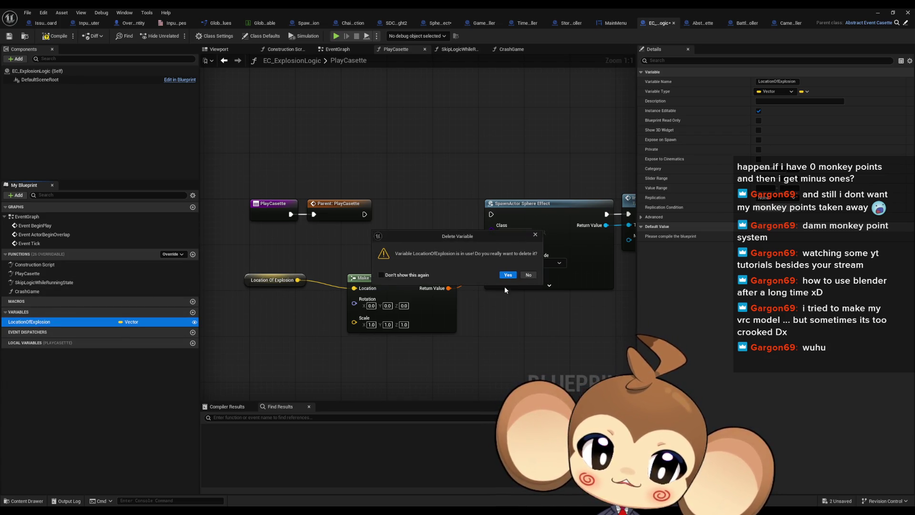
pyautogui.click(507, 275)
pyautogui.press('Delete')
pyautogui.rightClick(314, 279)
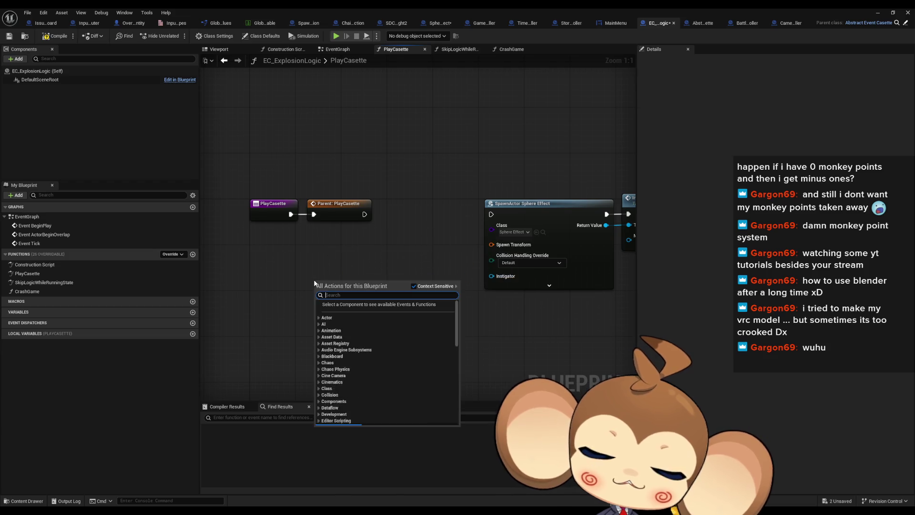
pyautogui.write('get act transf')
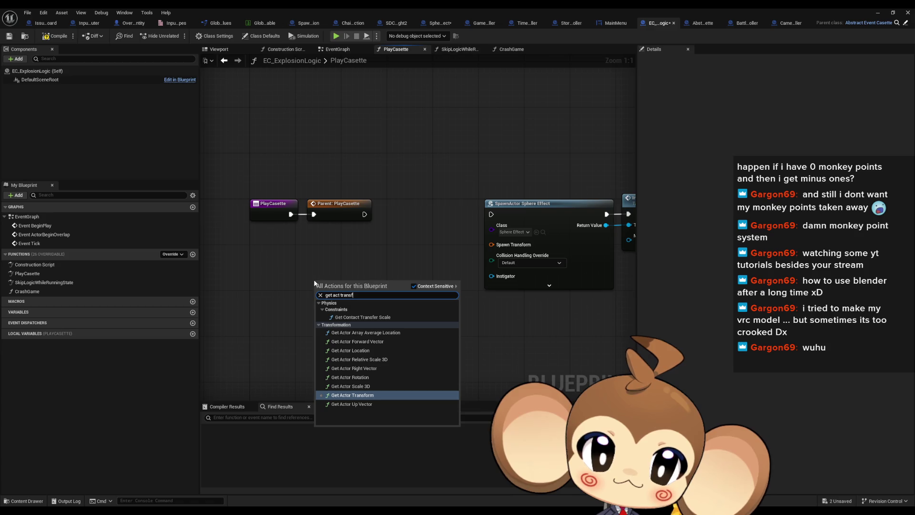
pyautogui.press('Return')
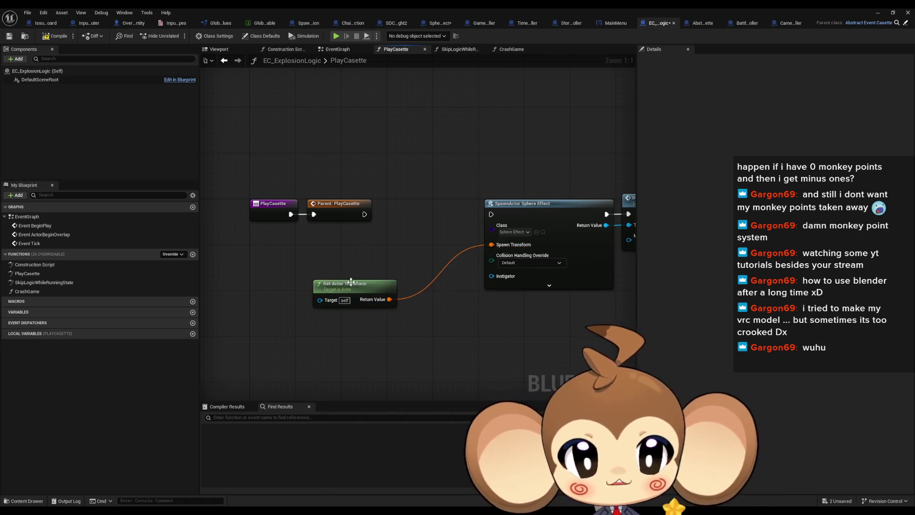
# Step: Move the spawn, initialize and Create Event nodes closer to the entry, then open CrashGame
pyautogui.moveTo(351, 281); pyautogui.dragTo(328, 235)
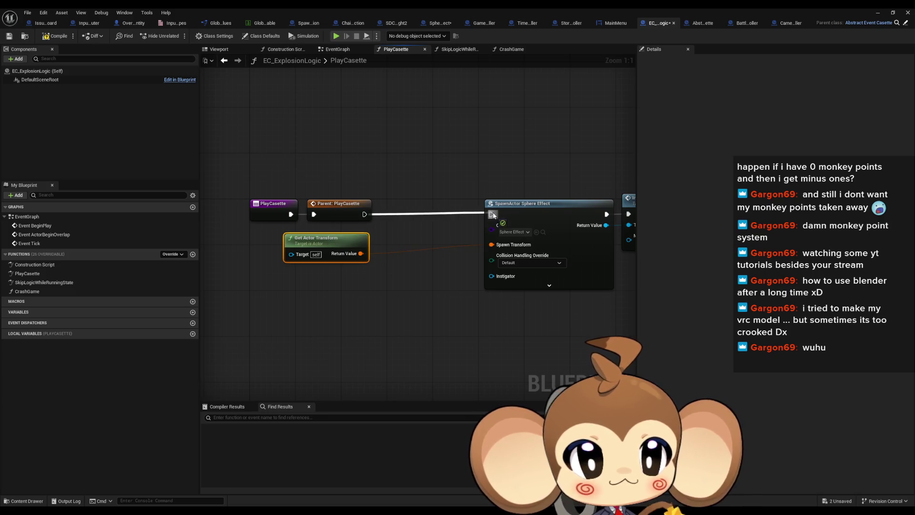
pyautogui.scroll(-2, 493, 215)
pyautogui.moveTo(267, 180); pyautogui.dragTo(602, 285)
pyautogui.scroll(2, 457, 226)
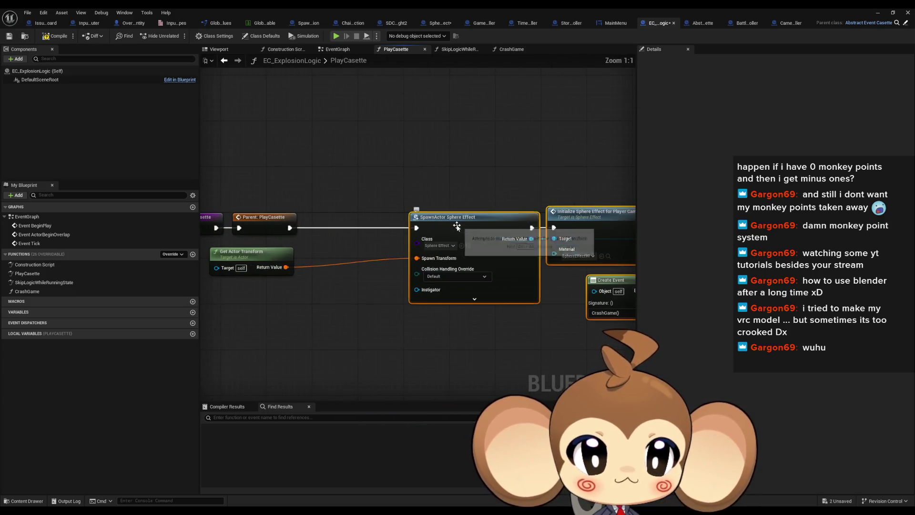
pyautogui.moveTo(457, 227); pyautogui.dragTo(353, 225)
pyautogui.click(386, 167)
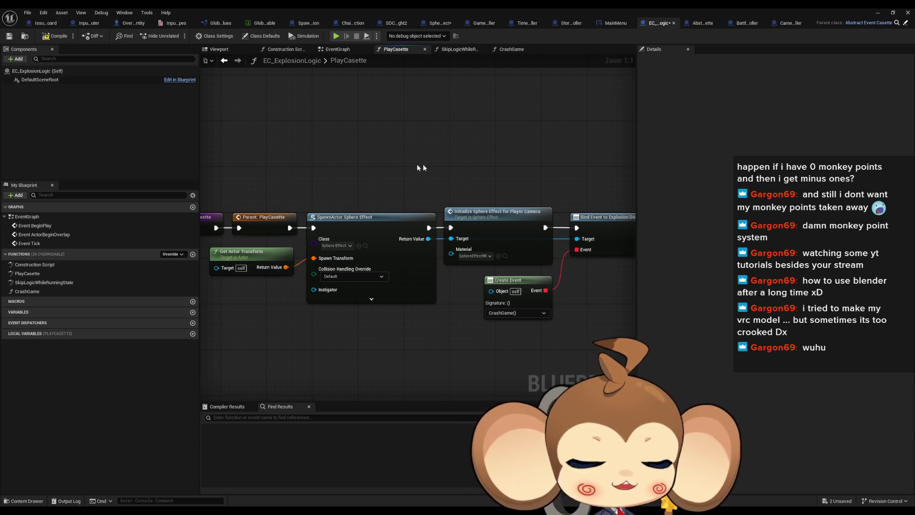
pyautogui.moveTo(495, 168); pyautogui.dragTo(436, 173)
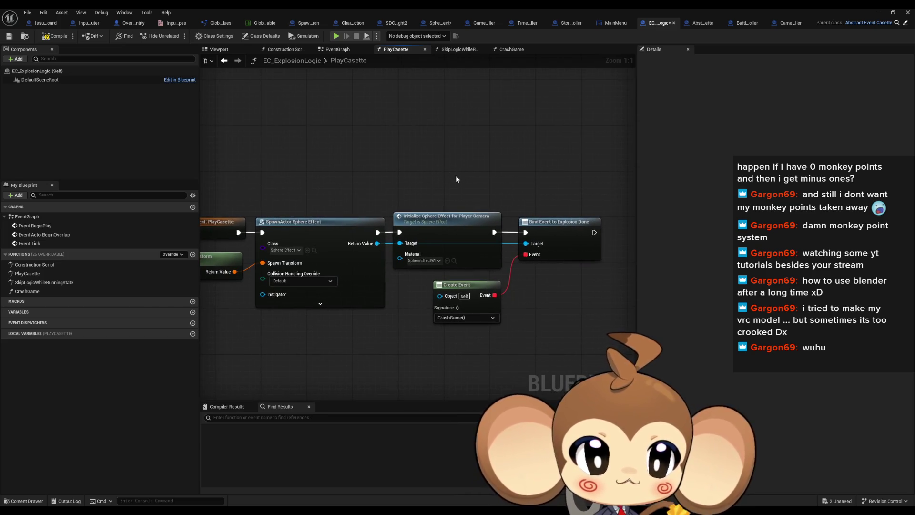
pyautogui.doubleClick(65, 292)
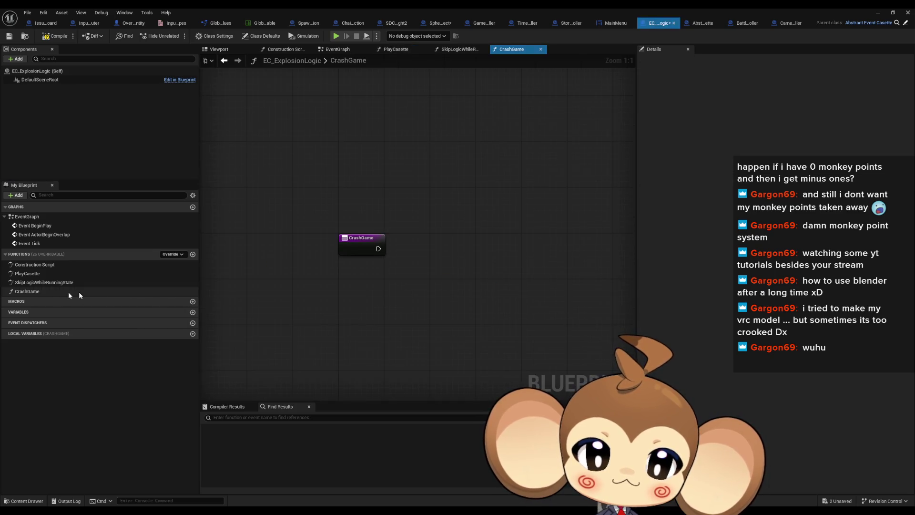
# Step: Make CrashGame print 'Error: yes it works', then compile and save the blueprint
pyautogui.moveTo(319, 257); pyautogui.dragTo(352, 260)
pyautogui.write('print')
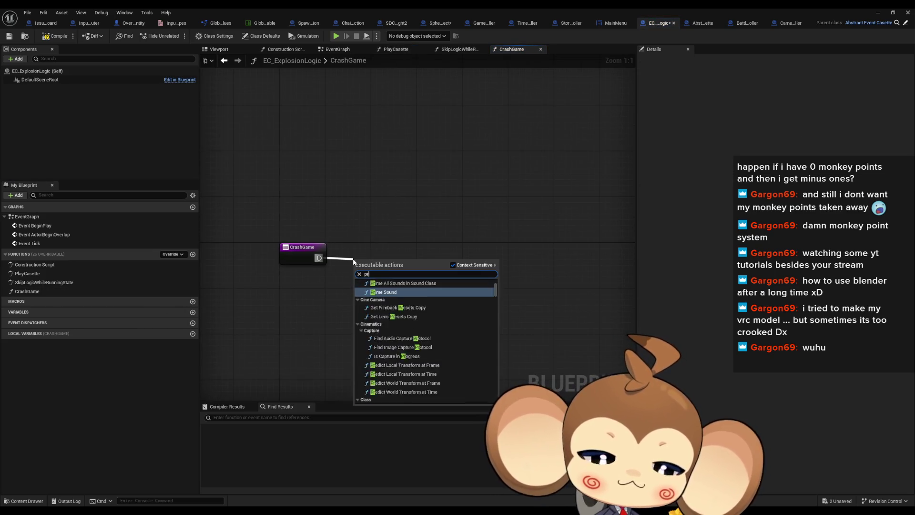
pyautogui.press('Return')
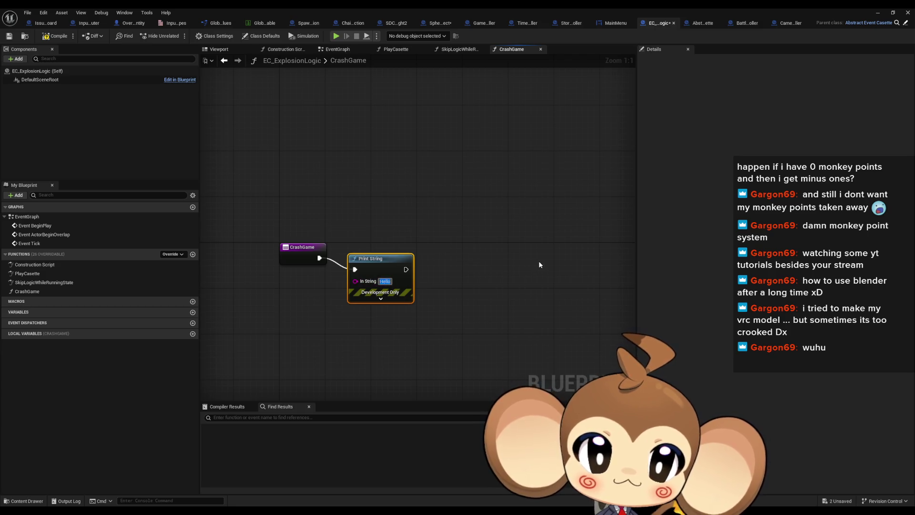
pyautogui.write('Error: y')
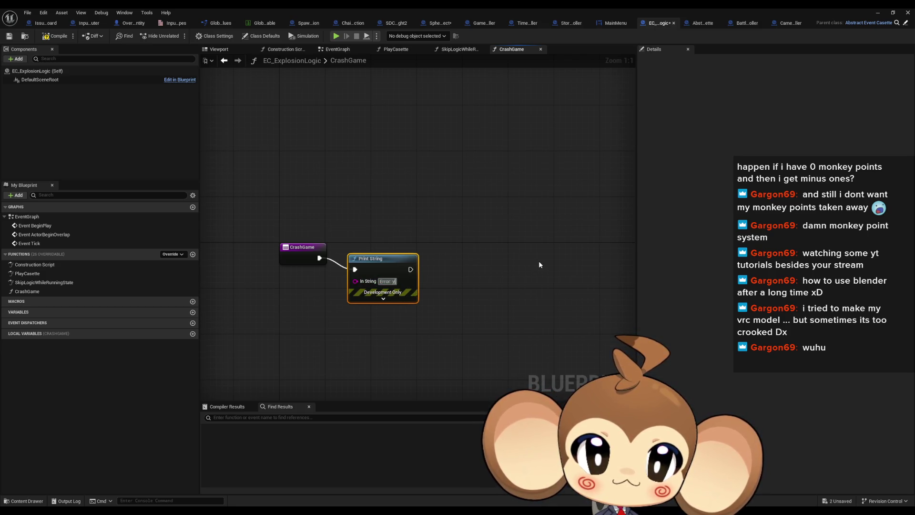
pyautogui.write('es it works')
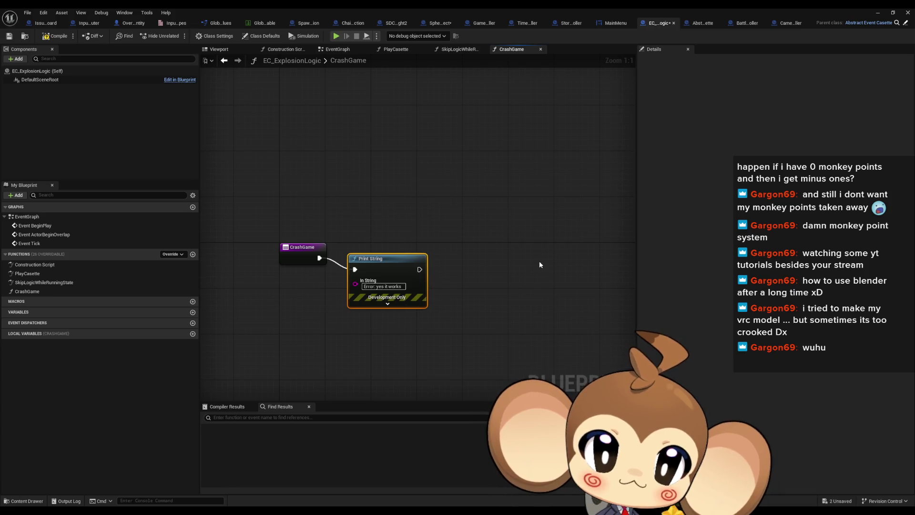
pyautogui.click(541, 265)
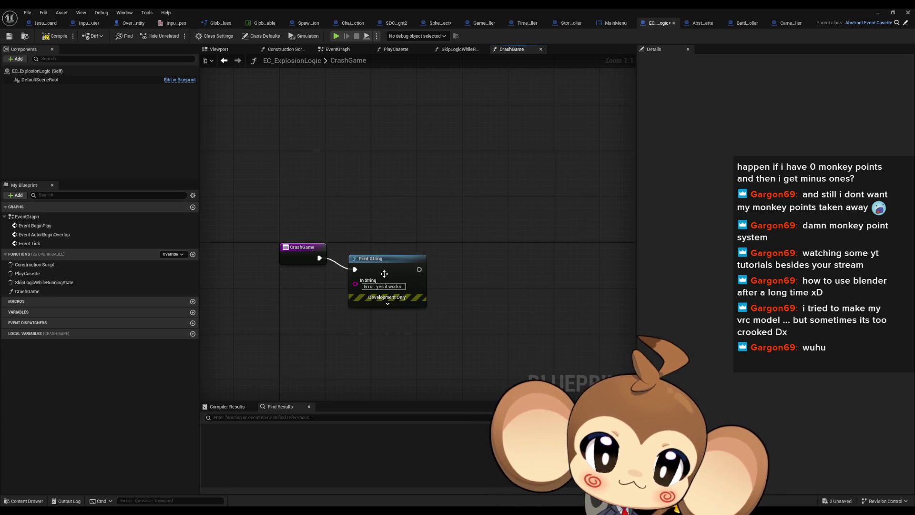
pyautogui.click(50, 39)
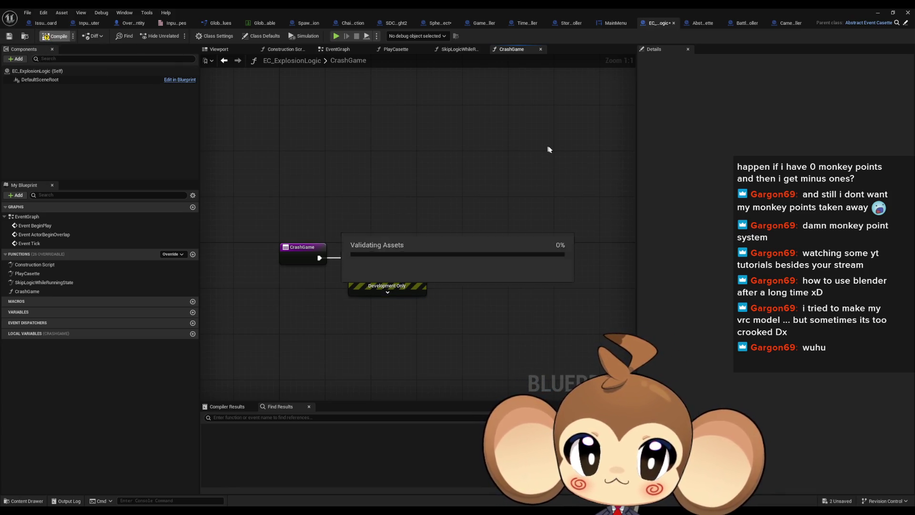
pyautogui.click(877, 13)
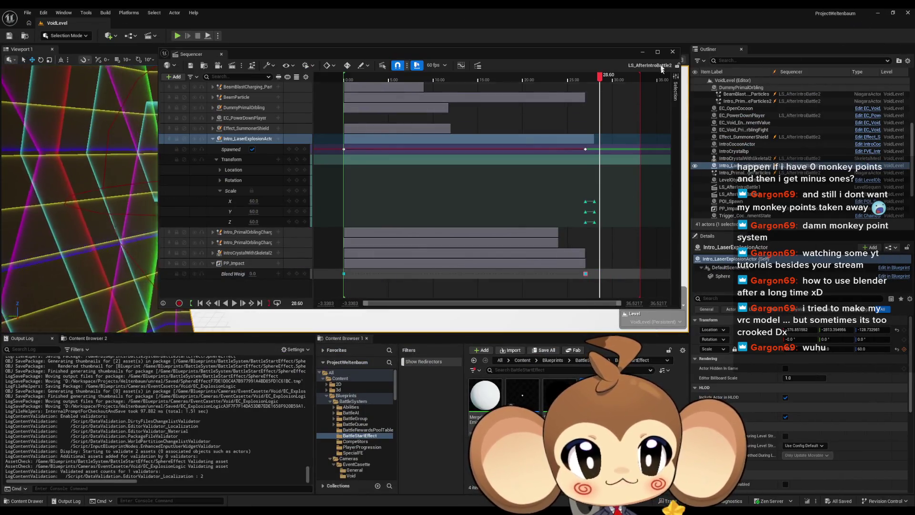
# Step: Frame the laser actor and place SphereEffect from BattleSystem/BattleStartEffect onto the floor strip
pyautogui.click(642, 54)
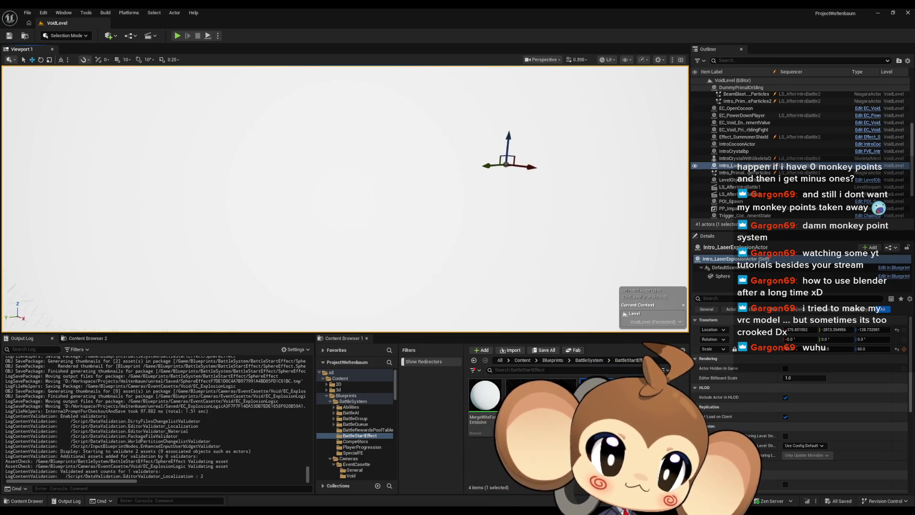
pyautogui.scroll(-3, 345, 199)
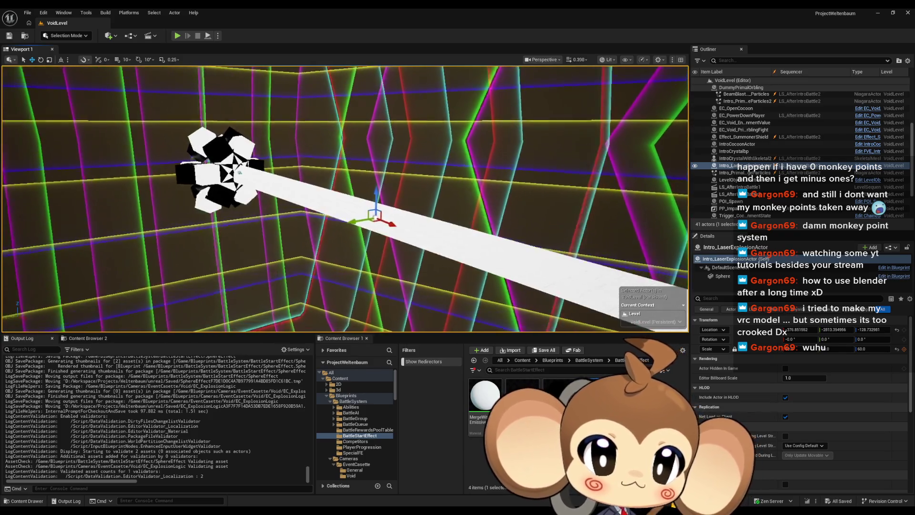
pyautogui.press('f')
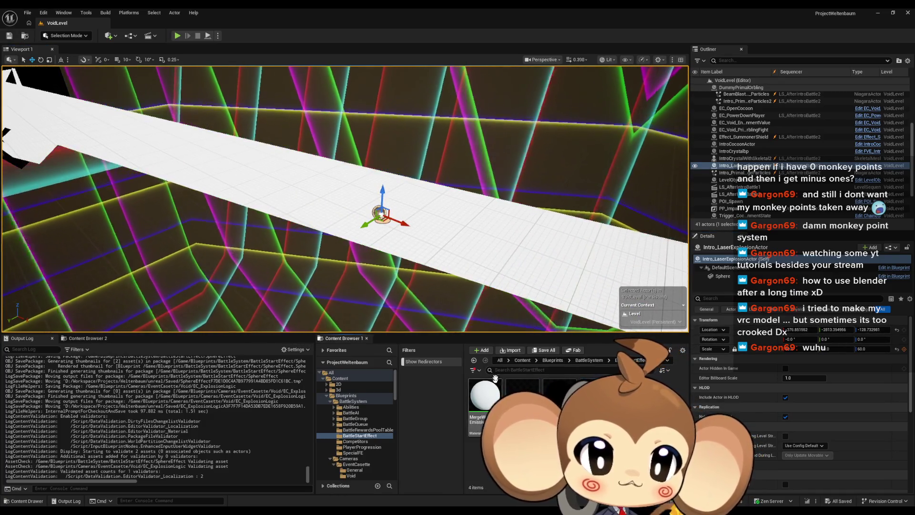
pyautogui.click(522, 361)
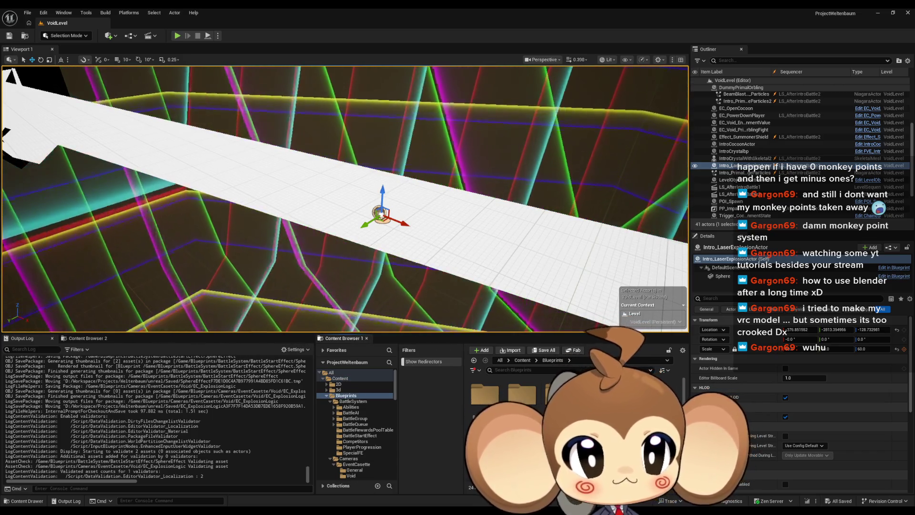
pyautogui.click(501, 400)
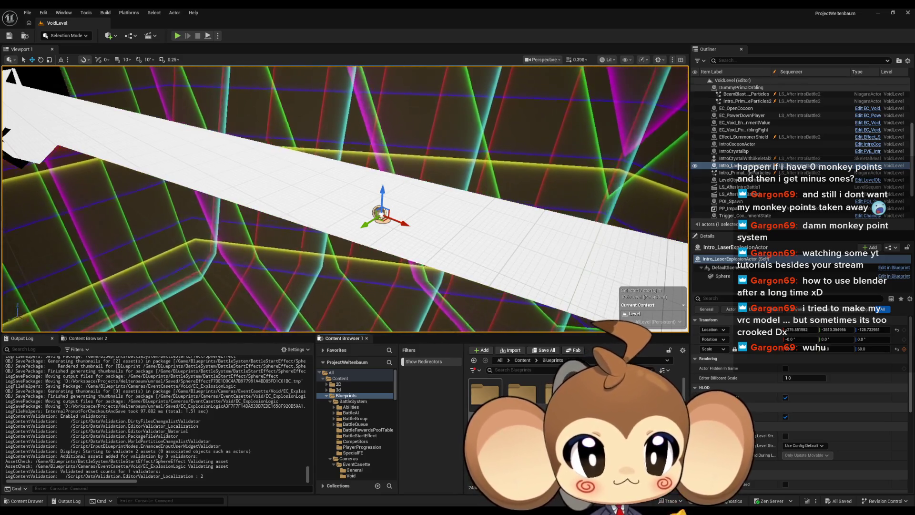
pyautogui.doubleClick(500, 400)
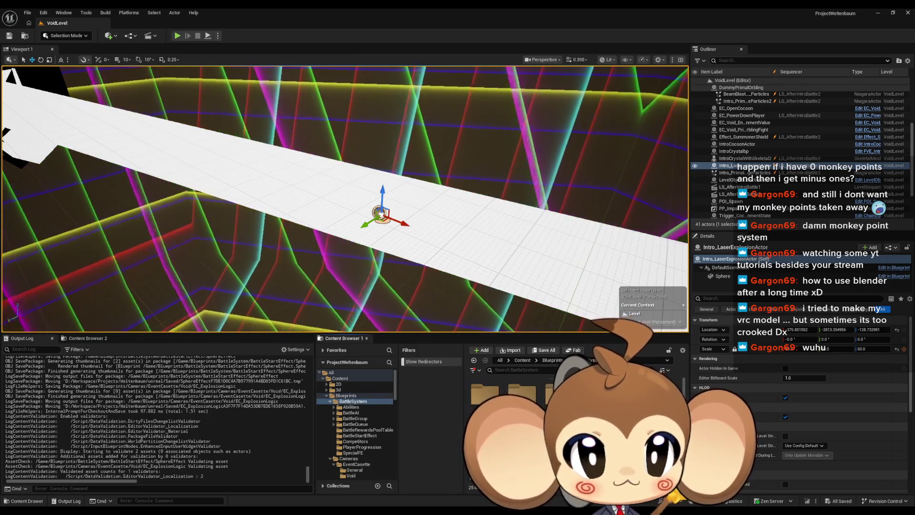
pyautogui.click(359, 436)
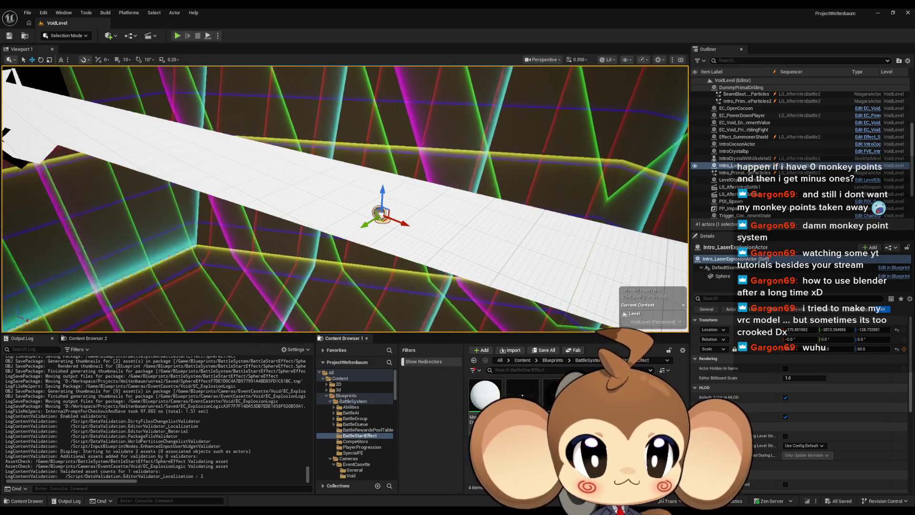
pyautogui.moveTo(484, 395)
pyautogui.mouseDown()
pyautogui.moveTo(338, 291)
pyautogui.moveTo(382, 213)
pyautogui.mouseUp()
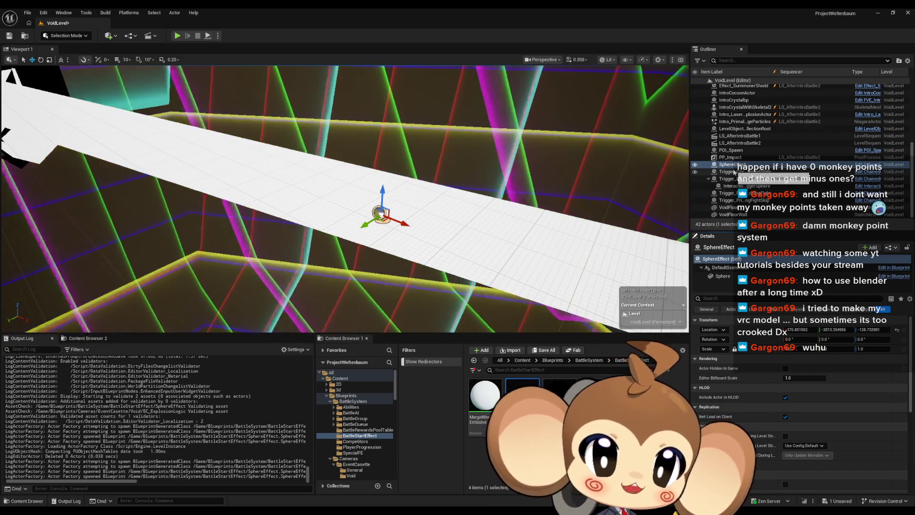
# Step: Replace SphereEffect with EC_ExplosionLogic from EventCassette/Void and begin editing its Casette ID
pyautogui.press('Delete')
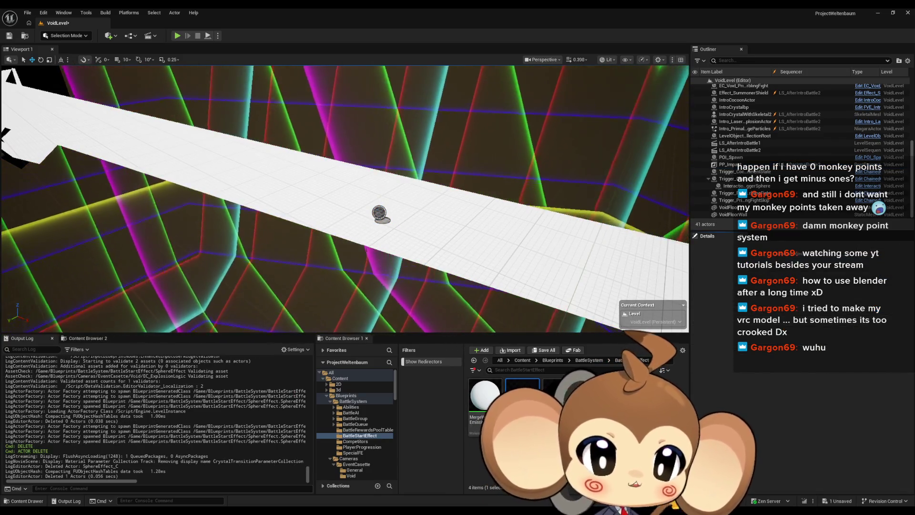
pyautogui.click(553, 360)
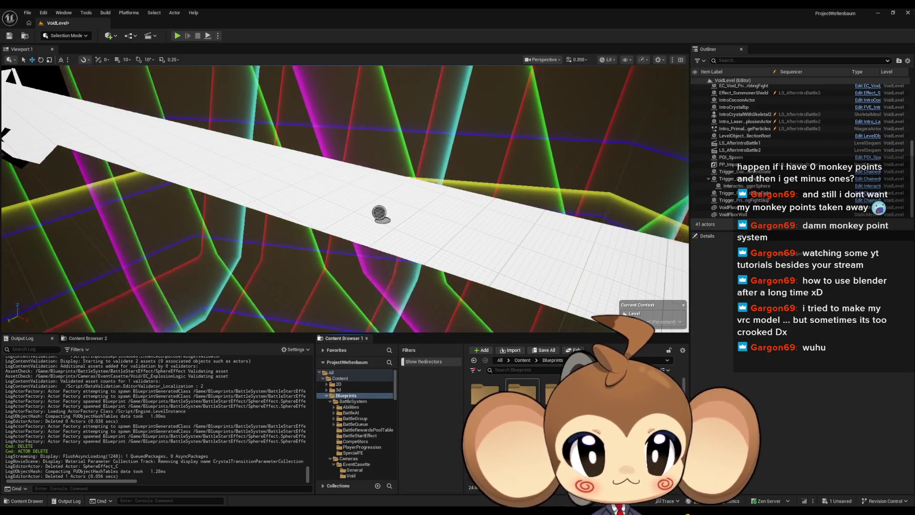
pyautogui.click(356, 463)
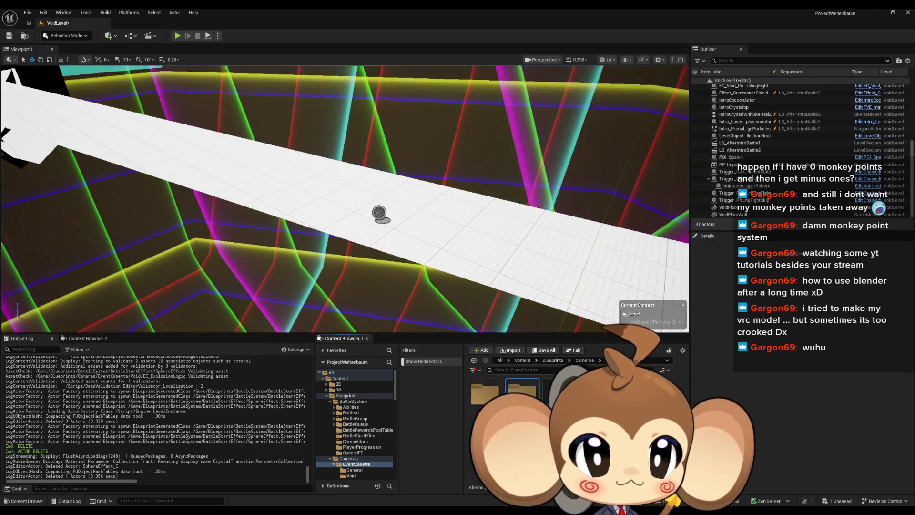
pyautogui.click(351, 476)
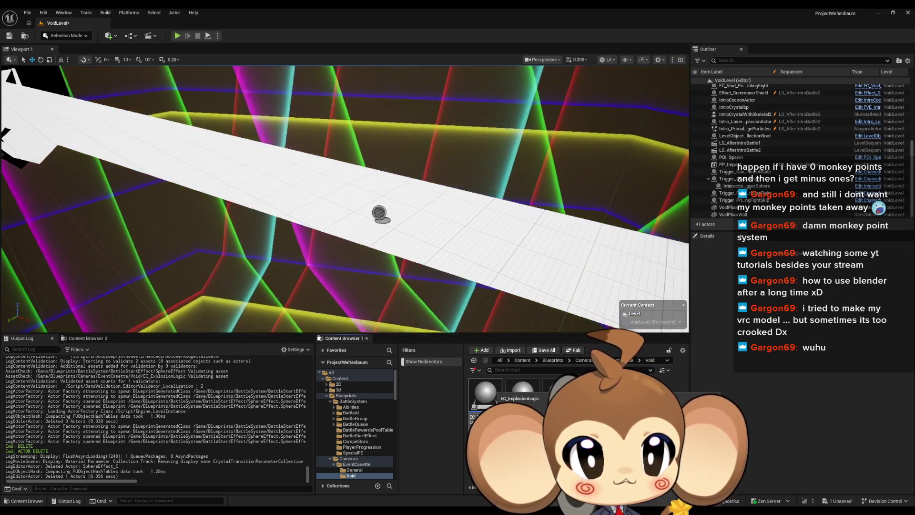
pyautogui.click(487, 394)
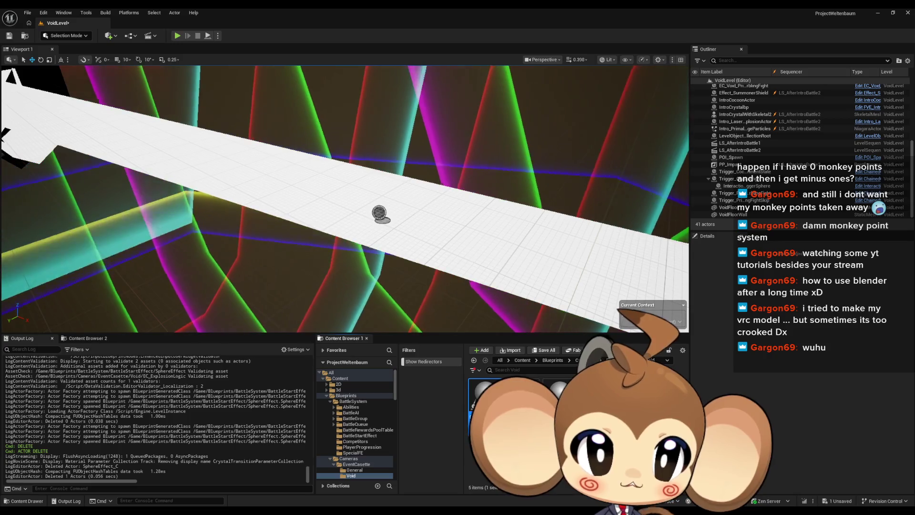
pyautogui.moveTo(487, 394)
pyautogui.mouseDown()
pyautogui.moveTo(341, 297)
pyautogui.moveTo(381, 214)
pyautogui.mouseUp()
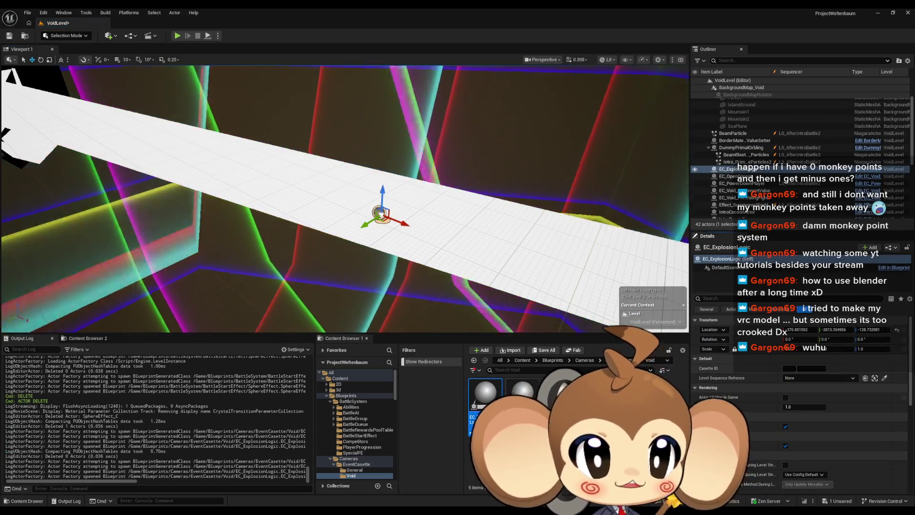
pyautogui.click(797, 369)
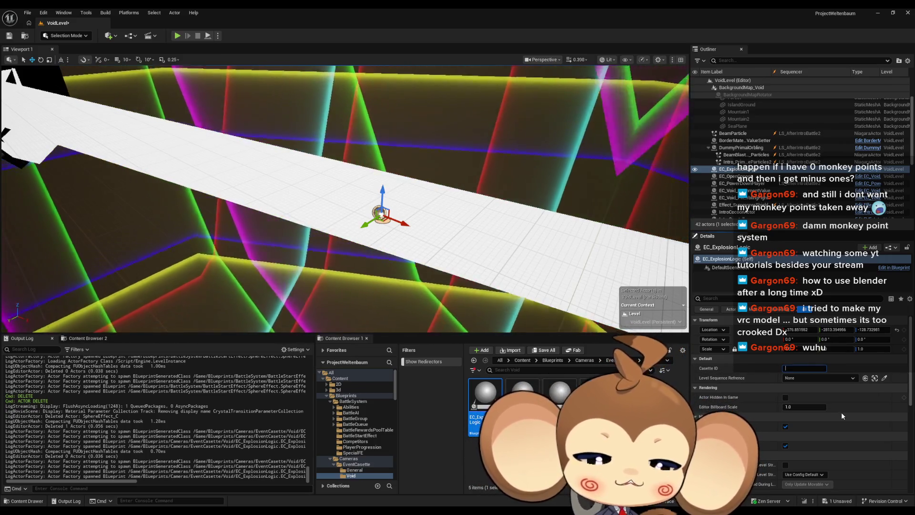
# Step: Set the EC_ExplosionLogic actor's Casette ID to CrashToDesktop
pyautogui.write('crash')
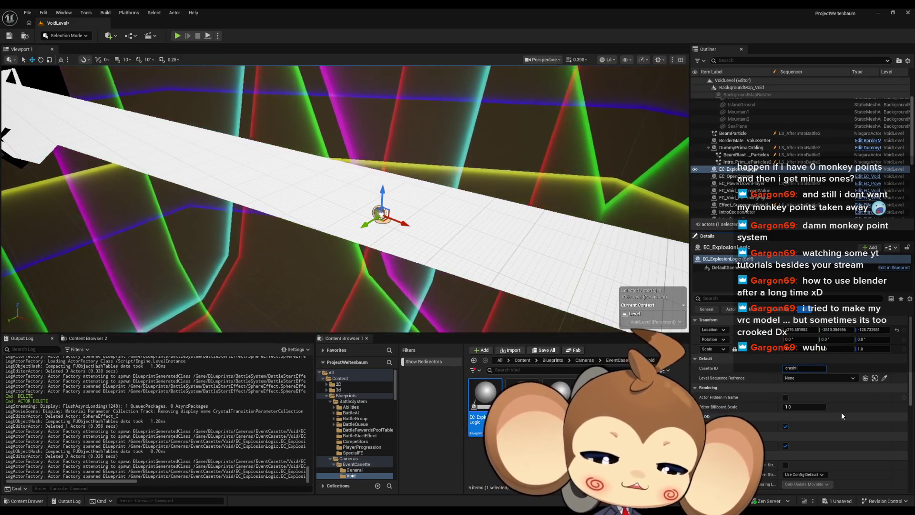
pyautogui.press('BackSpace')
pyautogui.press('BackSpace')
pyautogui.press('BackSpace')
pyautogui.write('C')
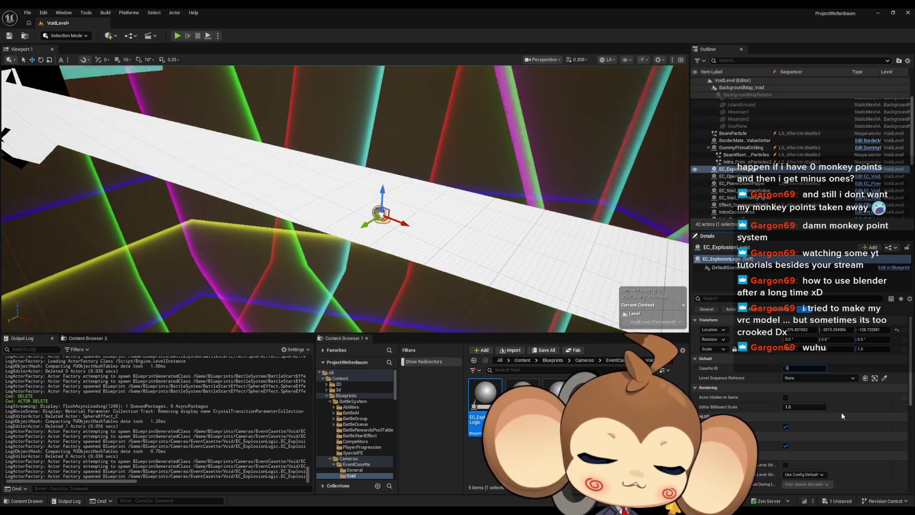
pyautogui.write('rashToDesk')
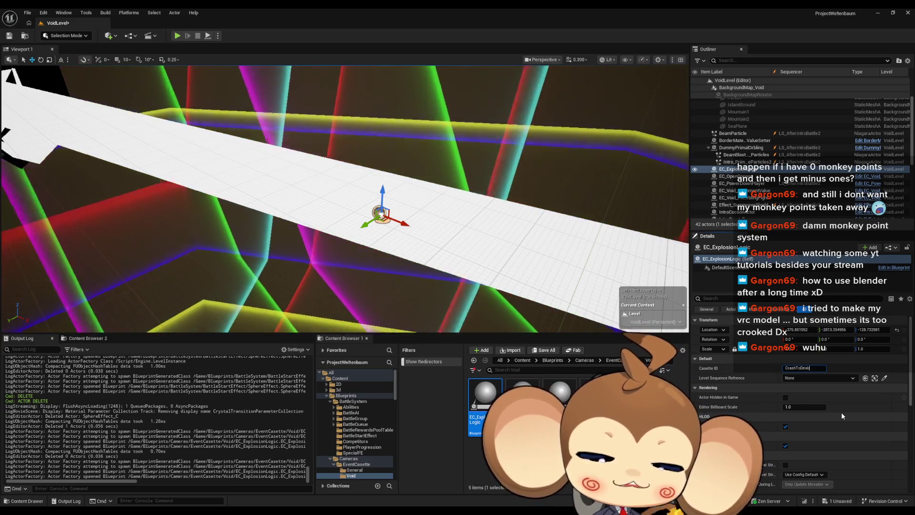
pyautogui.write('top')
pyautogui.press('Return')
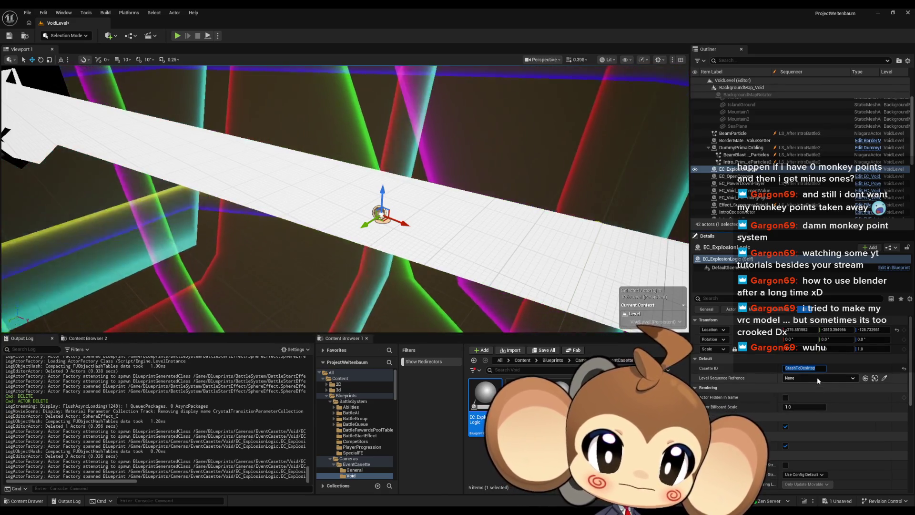
# Step: Choose LS_AfterIntroBattle2 as the Level Sequence Reference, then open the EC_ExplosionLogic blueprint
pyautogui.click(818, 376)
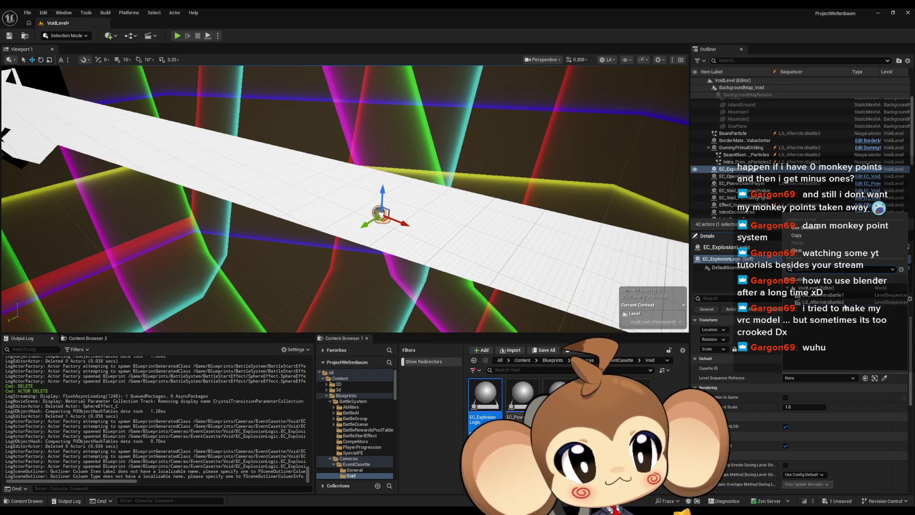
pyautogui.click(843, 304)
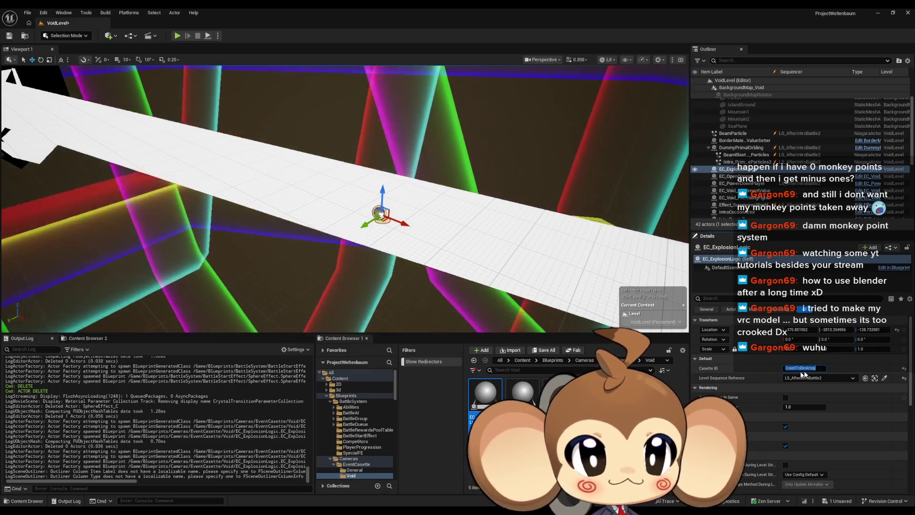
pyautogui.press('Return')
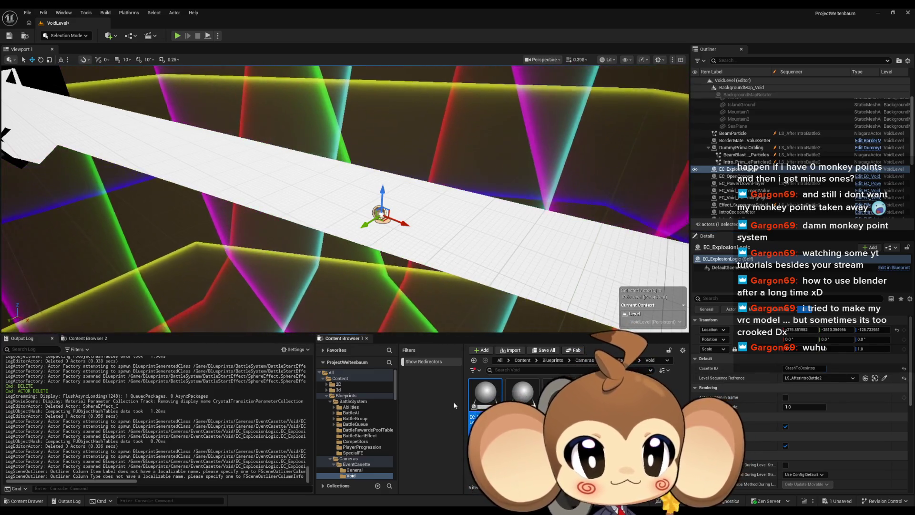
pyautogui.doubleClick(485, 395)
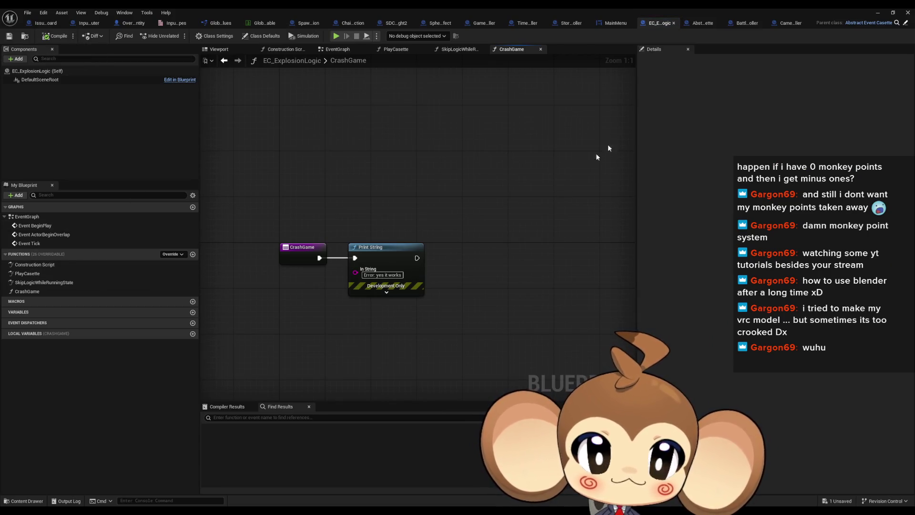
# Step: Back in the level editor, browse the Content Browser to GameData > LevelData
pyautogui.hotkey('alt', 'Tab')
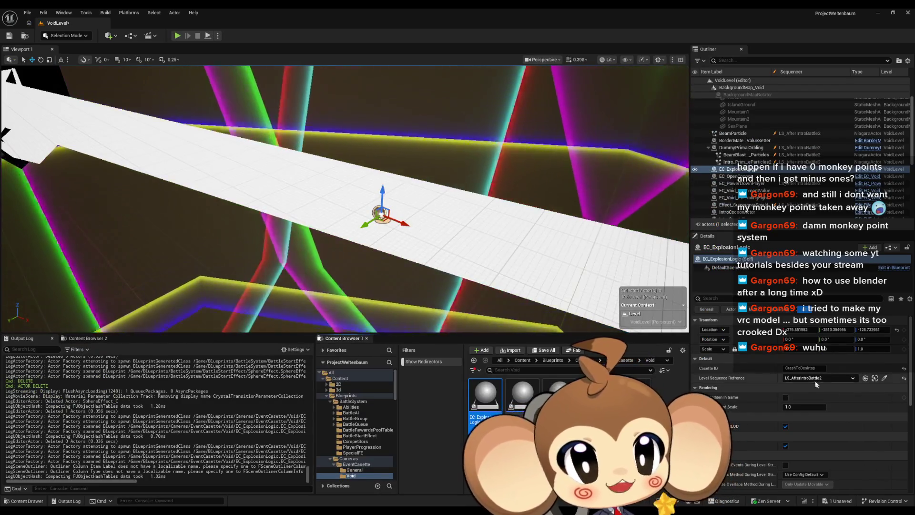
pyautogui.click(515, 365)
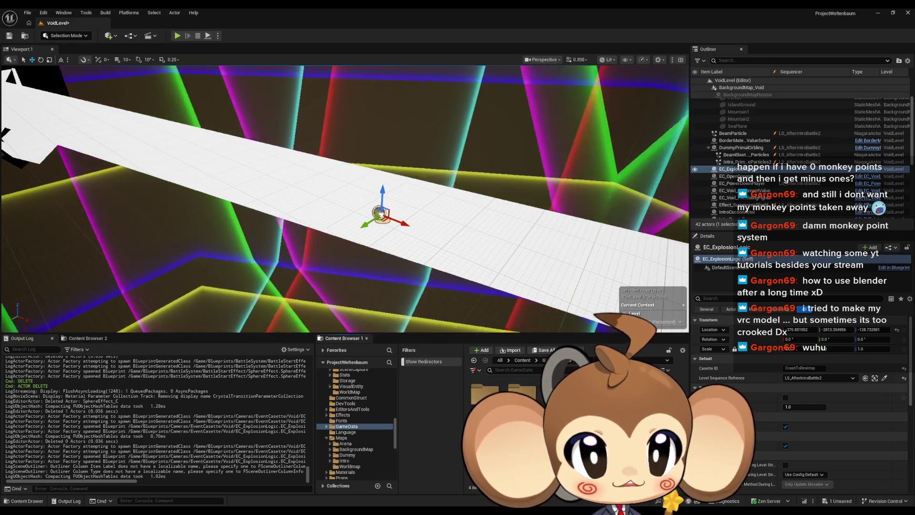
pyautogui.doubleClick(561, 396)
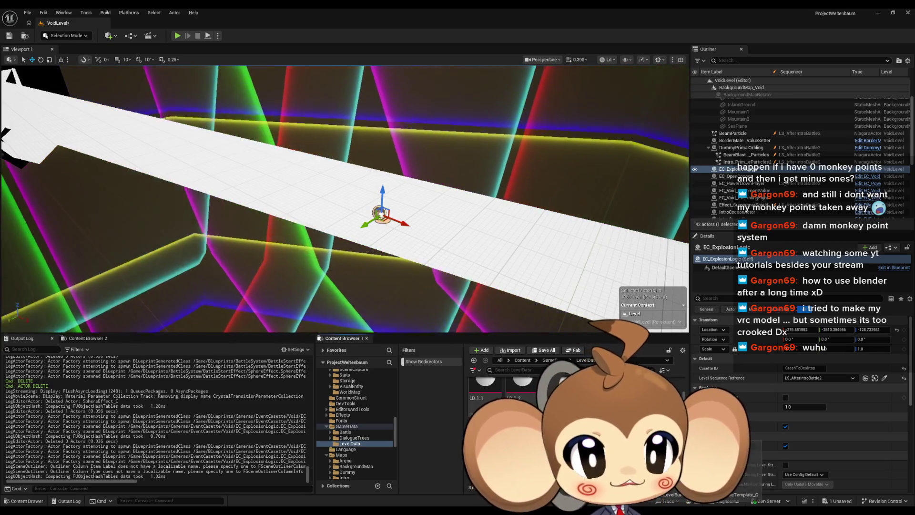
# Step: Inspect the void level bundle's Levels entries, then close the bundle and blueprint windows
pyautogui.doubleClick(560, 386)
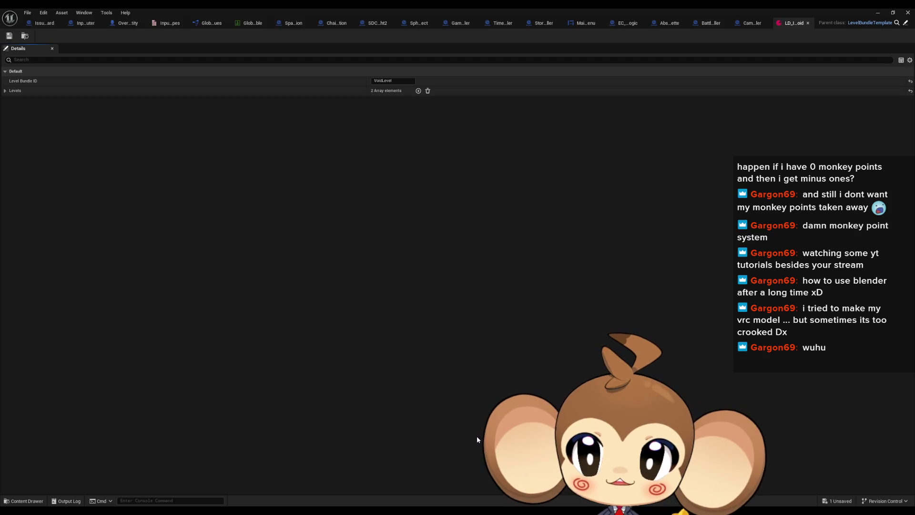
pyautogui.click(4, 90)
pyautogui.click(11, 100)
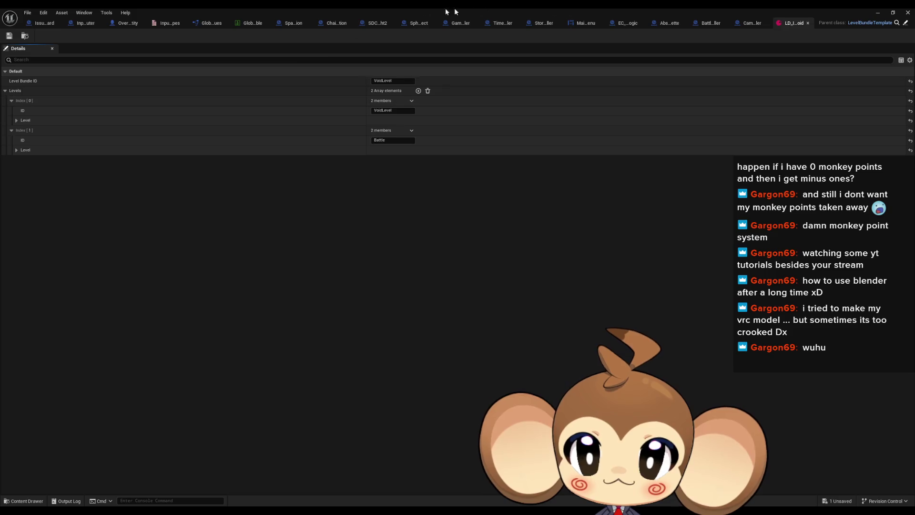
pyautogui.click(808, 23)
pyautogui.click(879, 14)
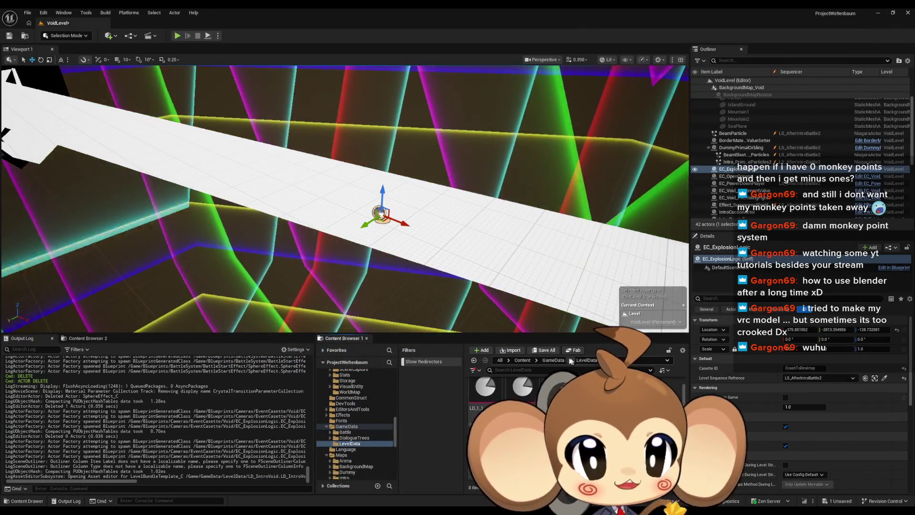
# Step: Navigate the Content Browser up to Content and into the Sequences folder
pyautogui.click(553, 360)
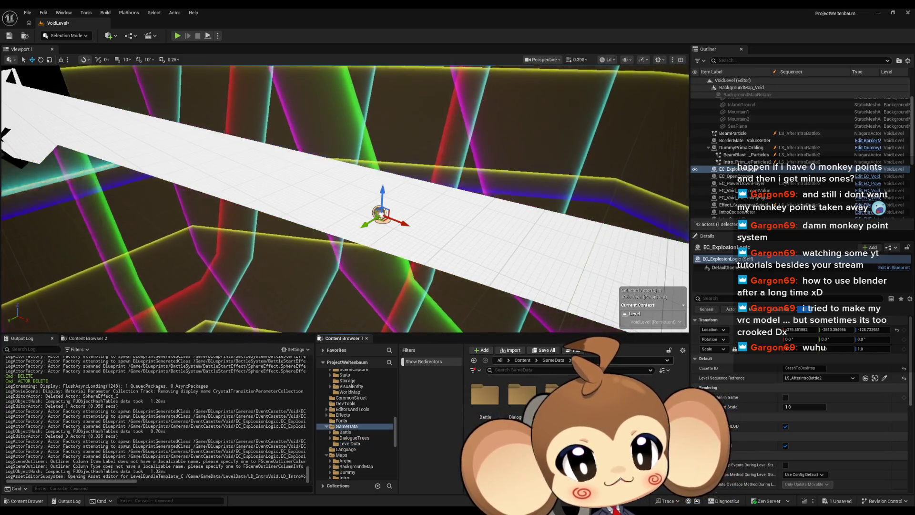
pyautogui.click(523, 360)
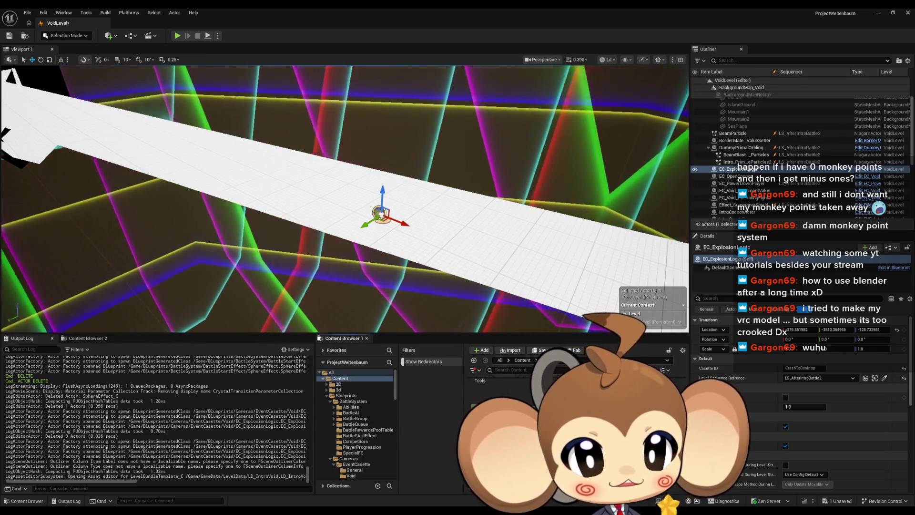
pyautogui.click(347, 426)
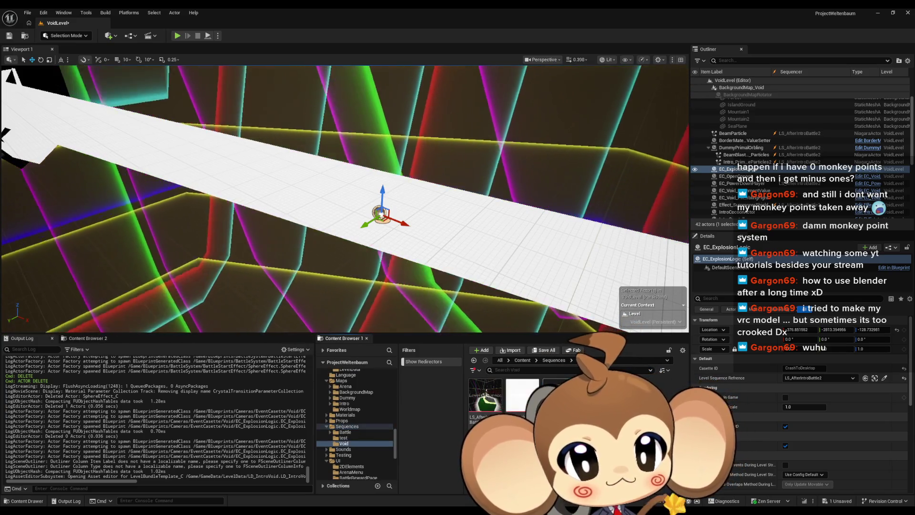
# Step: Review the IntroBattle1DoneSequence and IntroBattle2DoneSequence rows of the void sequence data table, then hide it
pyautogui.hotkey('alt', 'Tab')
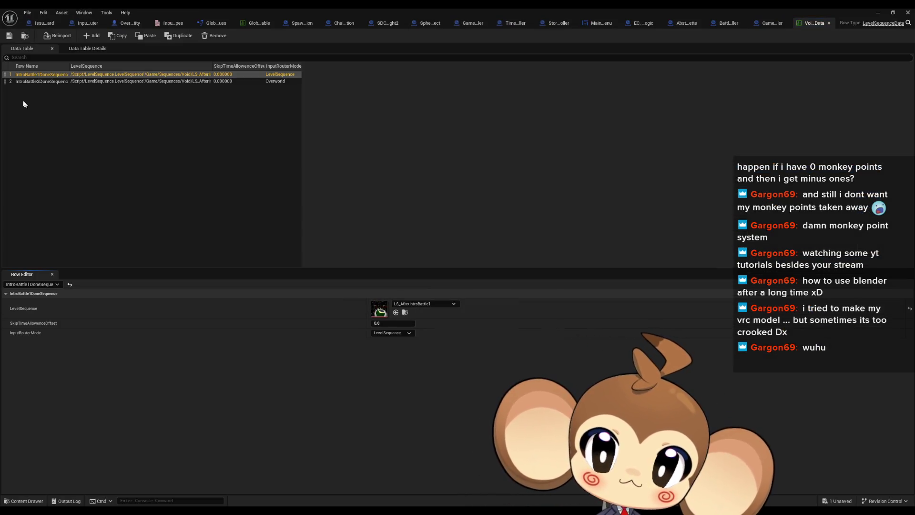
pyautogui.click(46, 82)
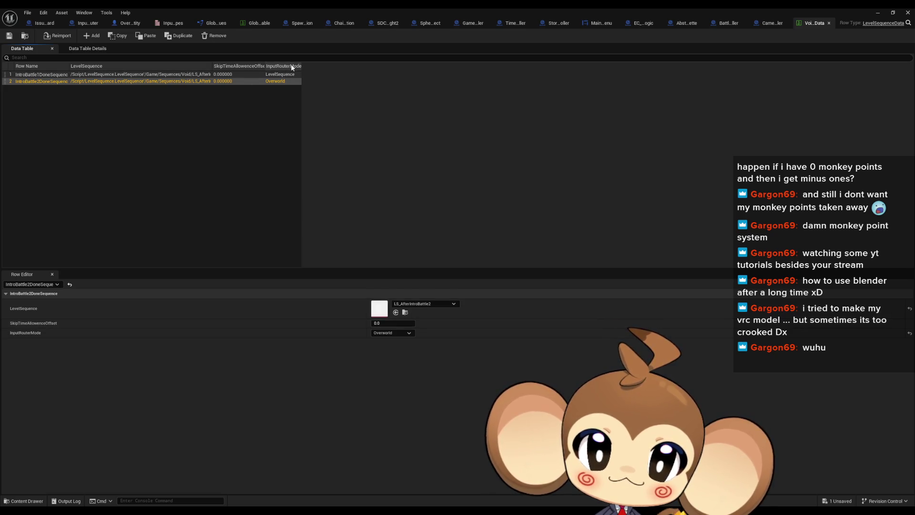
pyautogui.click(289, 77)
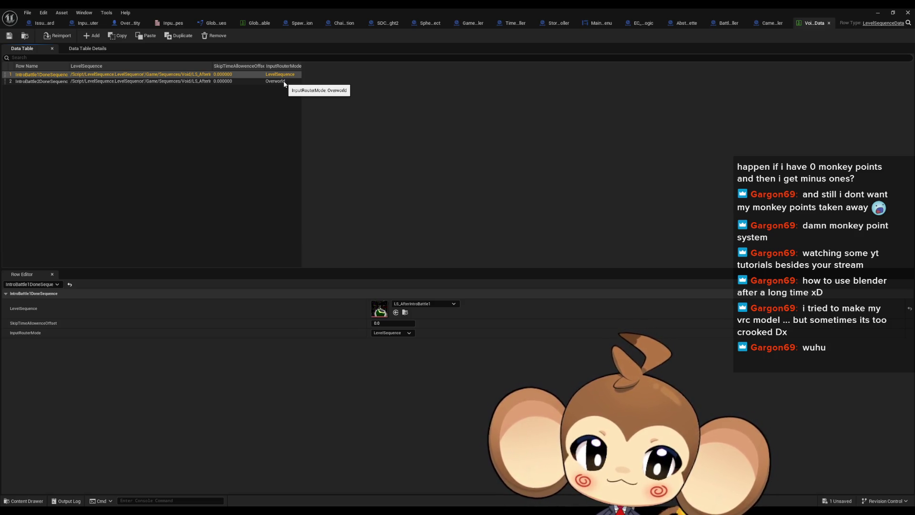
pyautogui.click(284, 82)
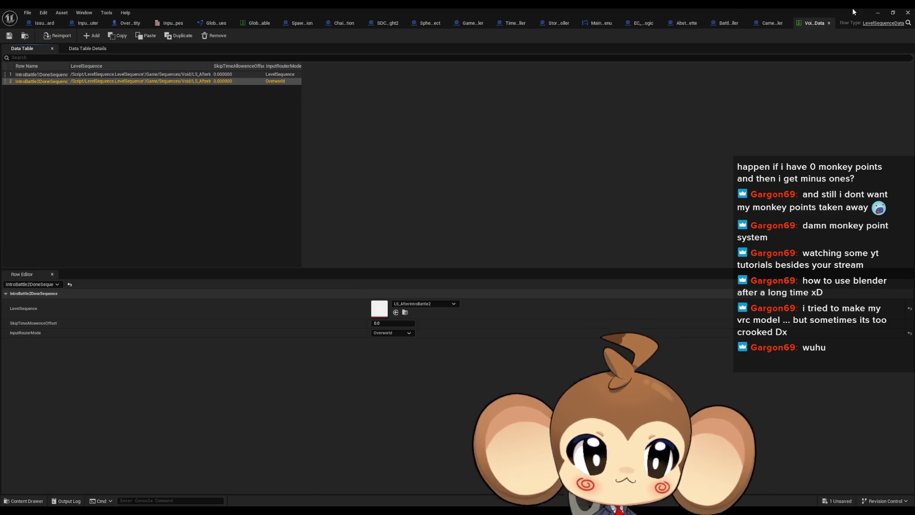
pyautogui.click(872, 14)
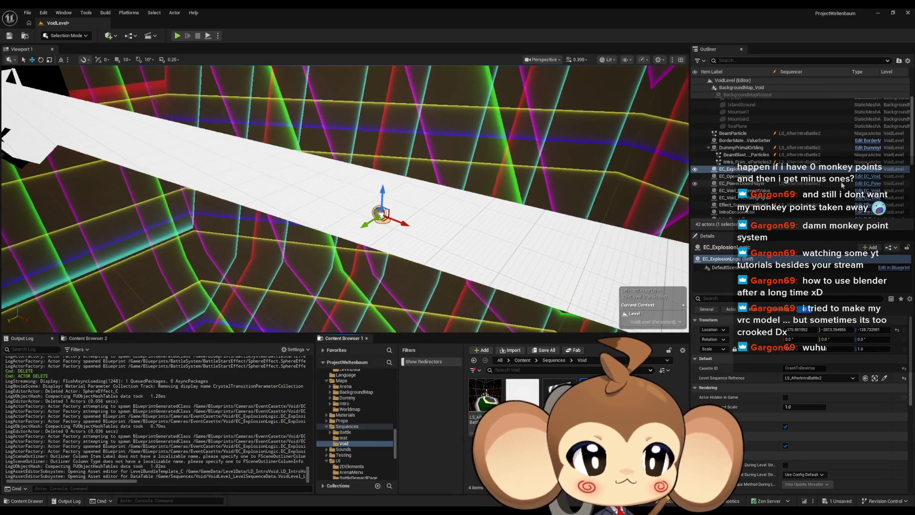
pyautogui.scroll(-2, 880, 186)
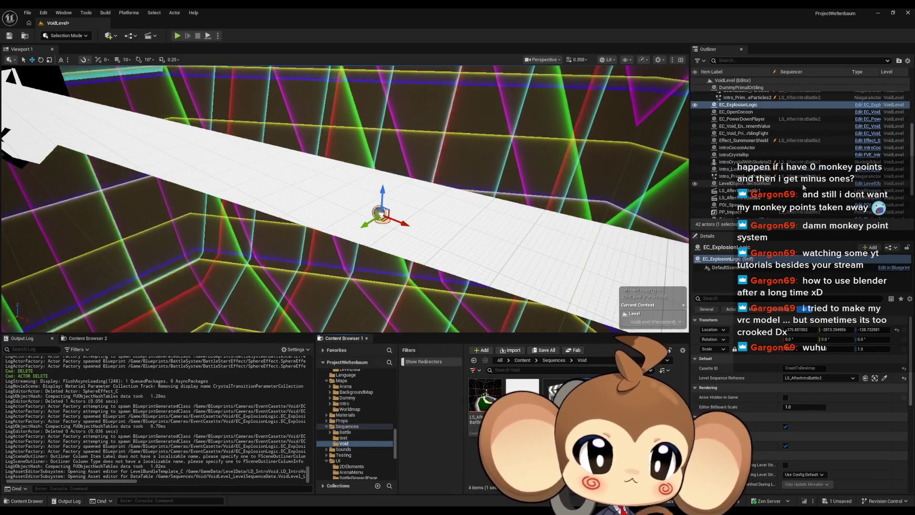
pyautogui.click(878, 184)
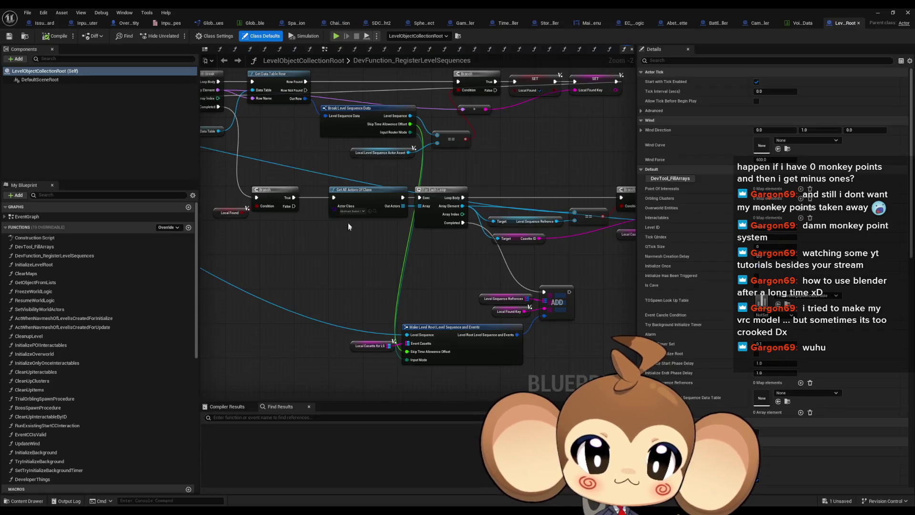
pyautogui.moveTo(371, 211); pyautogui.dragTo(526, 332)
pyautogui.click(346, 221)
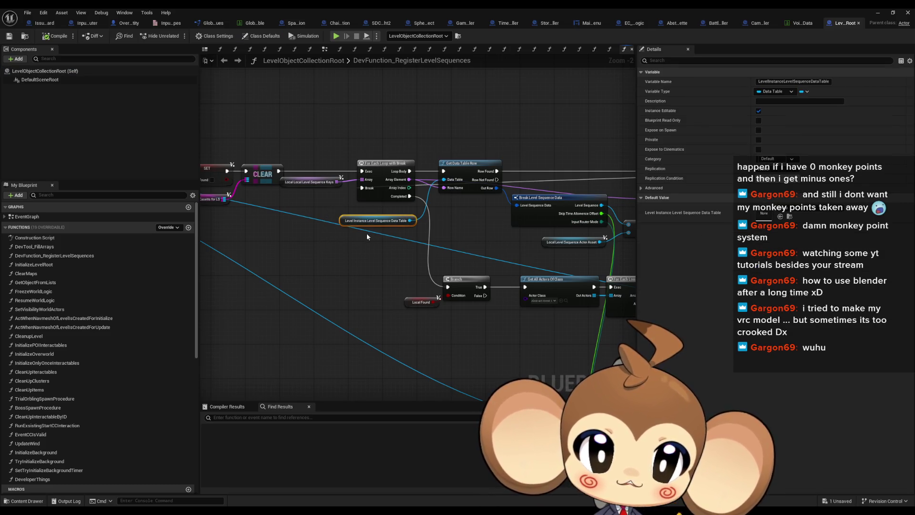
pyautogui.rightClick(343, 223)
pyautogui.moveTo(443, 294)
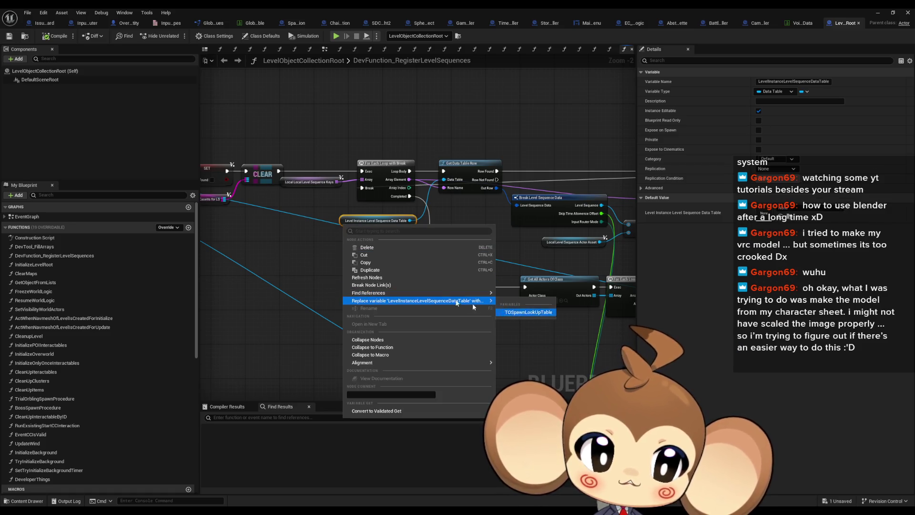
pyautogui.click(534, 150)
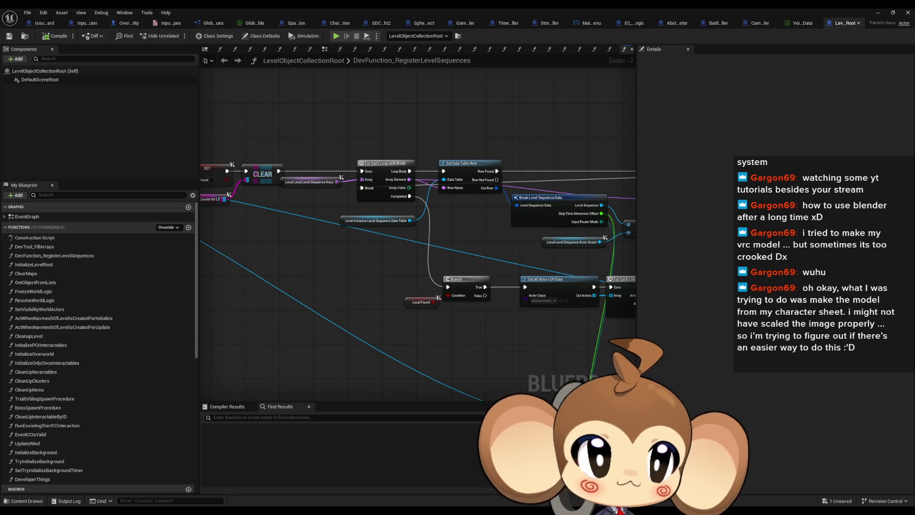
pyautogui.click(877, 13)
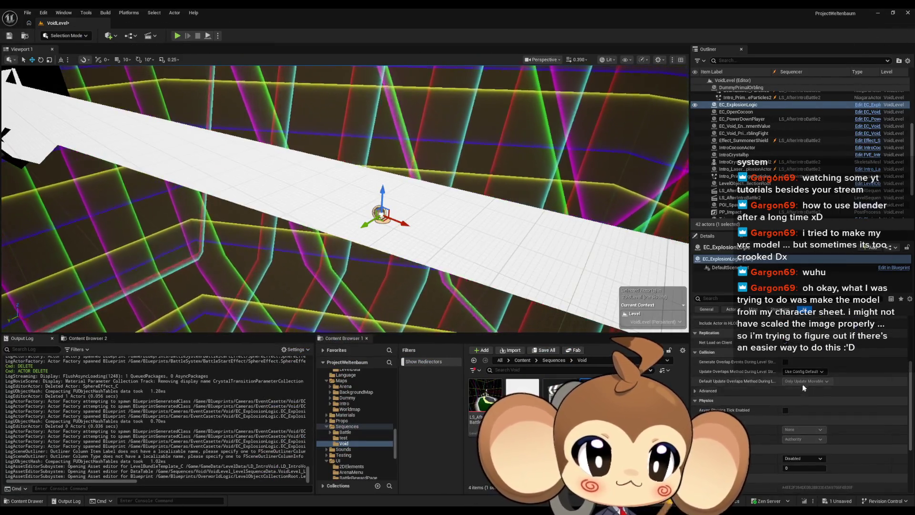
# Step: Select LevelObjectCollectionRoot in the World Outliner to show its details, then move the Paint window right
pyautogui.scroll(1, 806, 379)
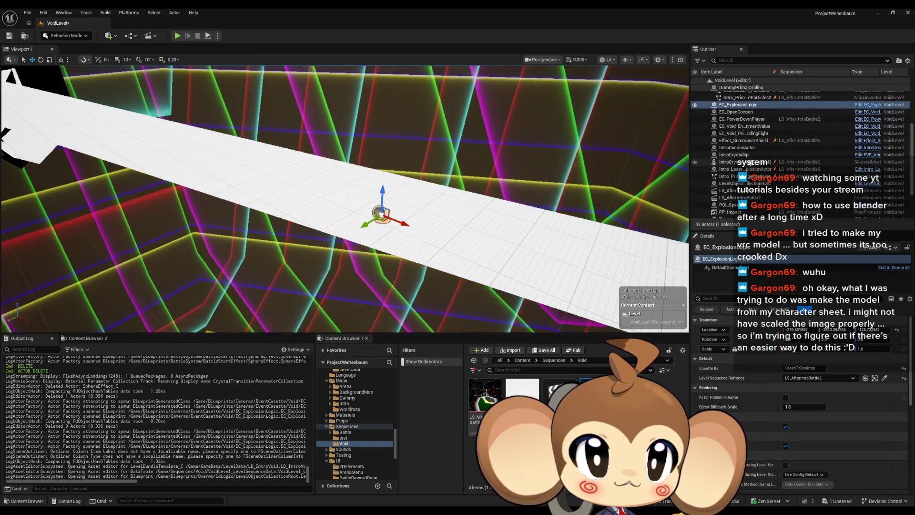
pyautogui.click(747, 184)
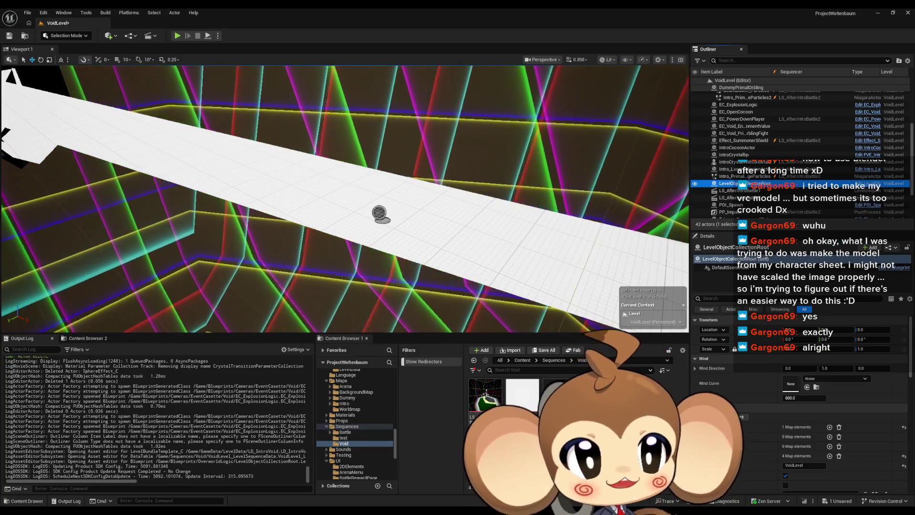
pyautogui.moveTo(0, 67); pyautogui.dragTo(294, 73)
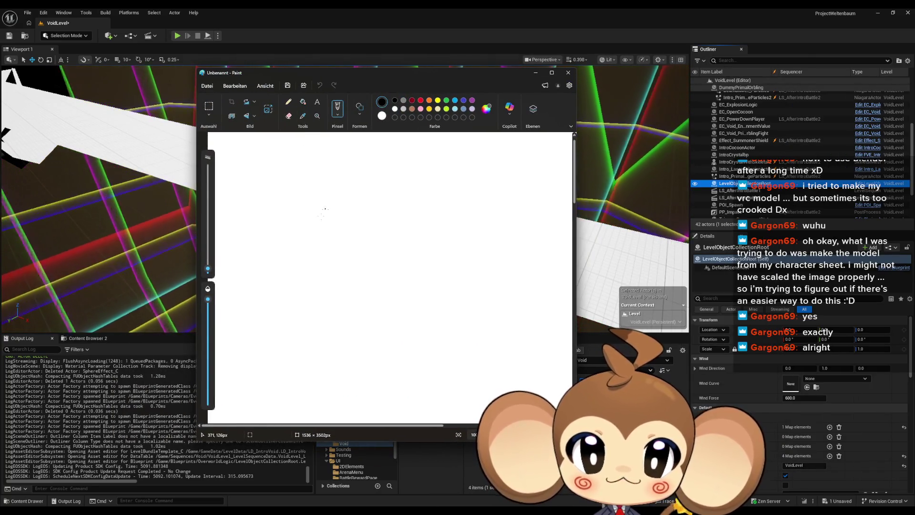
# Step: Resize the blank canvas to 1280 × 1112 px
pyautogui.scroll(-1, 326, 252)
pyautogui.scroll(-3, 326, 252)
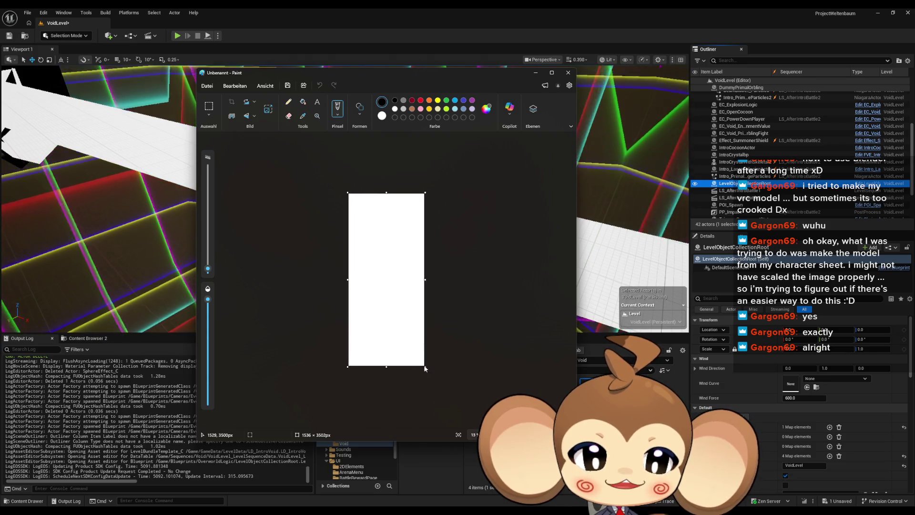
pyautogui.moveTo(423, 365)
pyautogui.mouseDown()
pyautogui.moveTo(425, 251)
pyautogui.moveTo(433, 276)
pyautogui.moveTo(413, 248)
pyautogui.mouseUp()
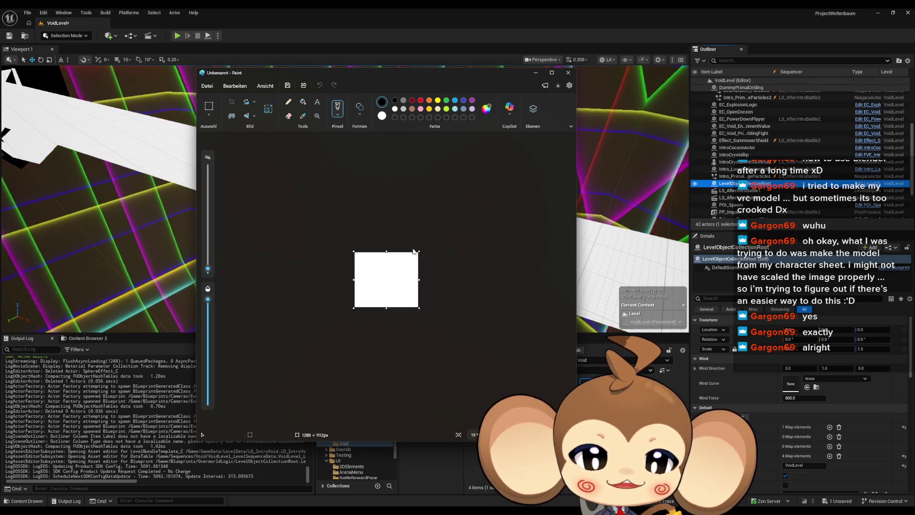
# Step: Draw the monkey face with the black pencil, including a large right ear
pyautogui.scroll(3, 323, 400)
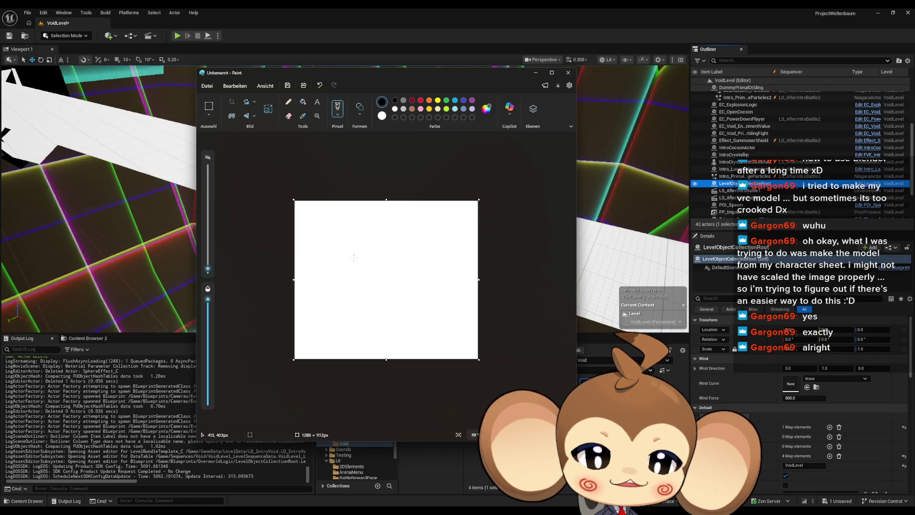
pyautogui.scroll(1, 353, 258)
pyautogui.click(289, 101)
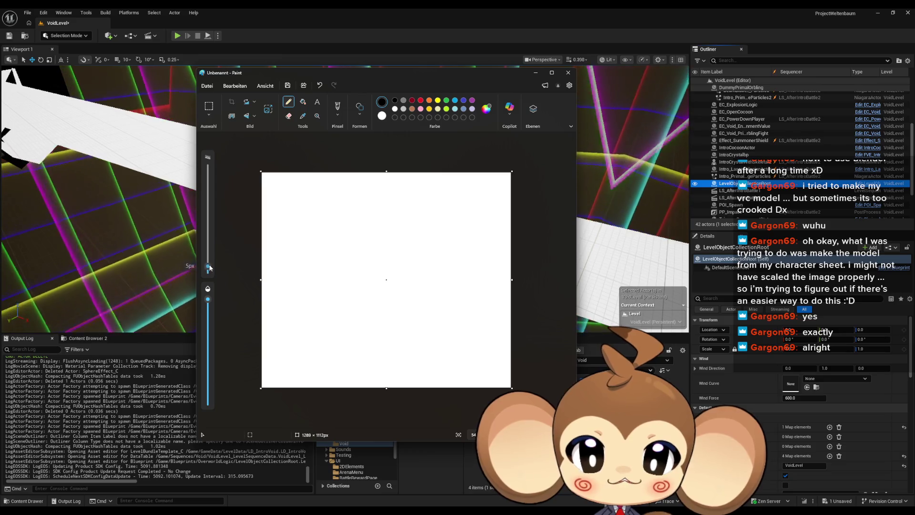
pyautogui.scroll(1, 351, 291)
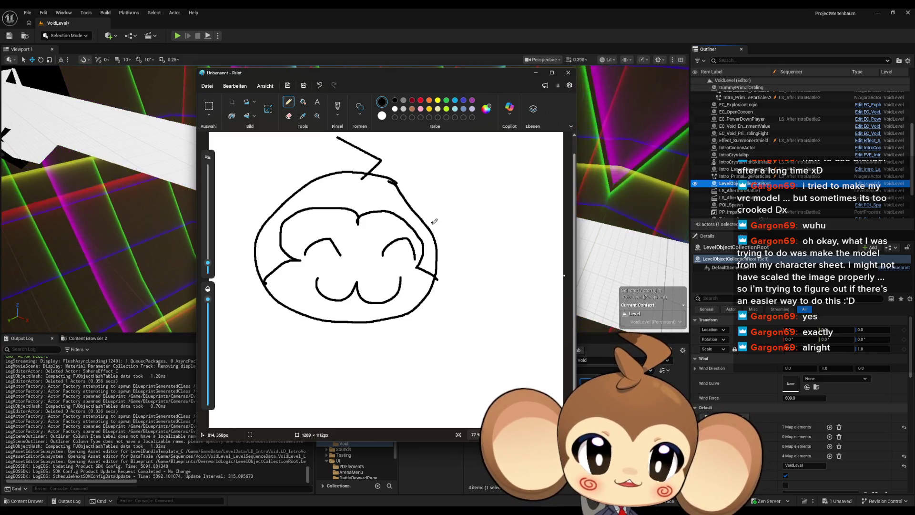
pyautogui.moveTo(404, 203)
pyautogui.mouseDown()
pyautogui.moveTo(534, 209)
pyautogui.moveTo(439, 265)
pyautogui.mouseUp()
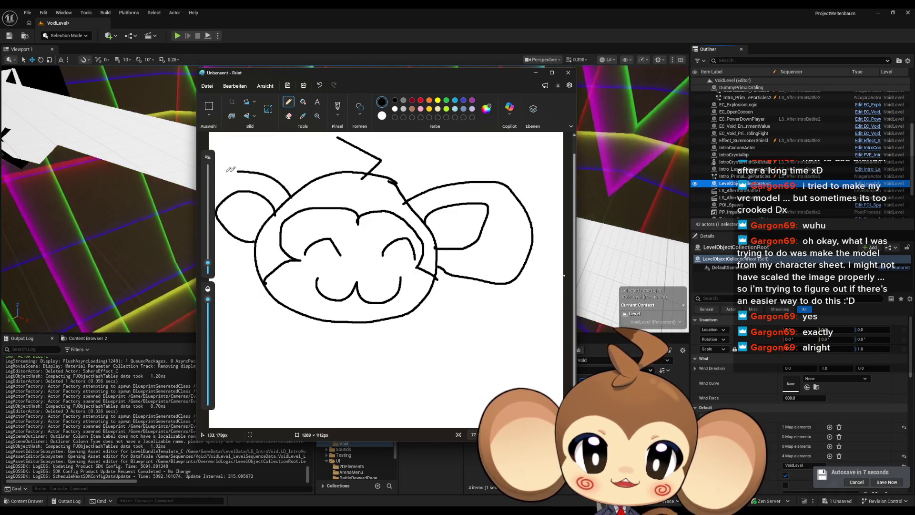
# Step: Add dark-red swirl cheeks to the monkey, then minimise Paint
pyautogui.scroll(-3, 316, 234)
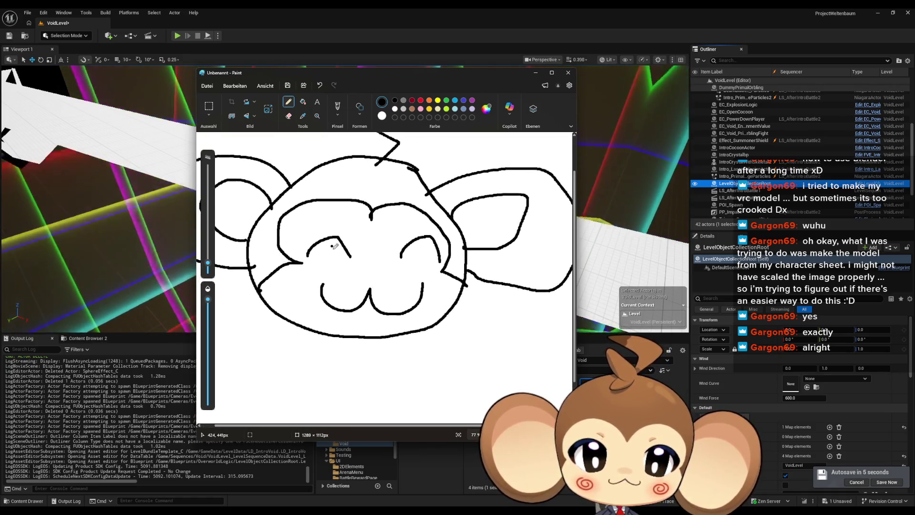
pyautogui.click(412, 100)
pyautogui.scroll(4, 315, 272)
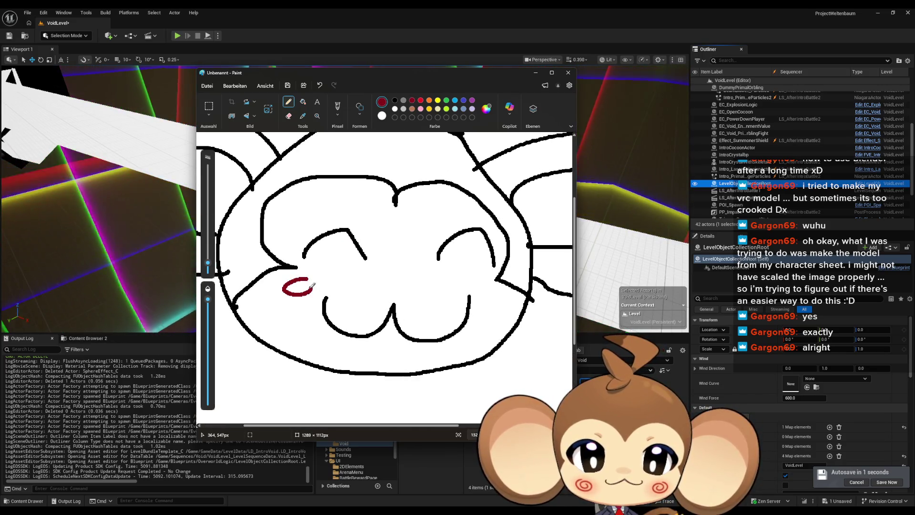
pyautogui.moveTo(314, 285); pyautogui.dragTo(299, 287)
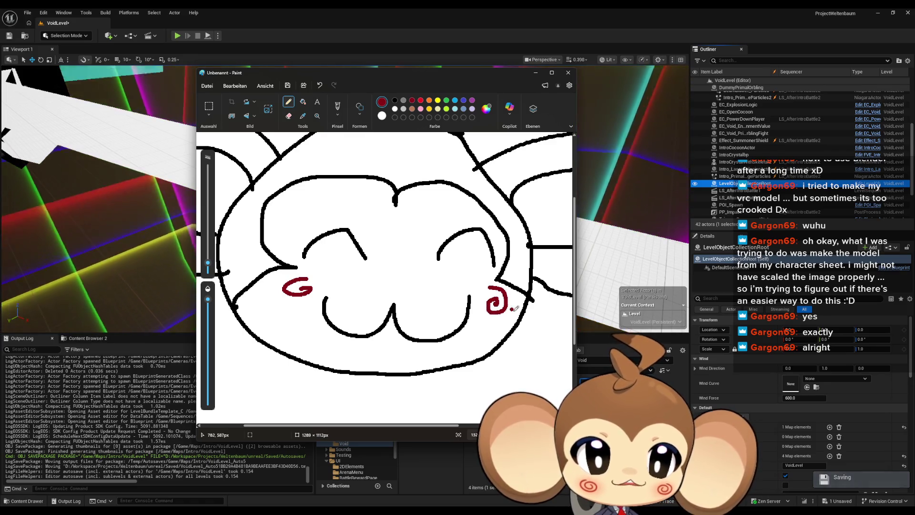
pyautogui.scroll(-4, 514, 307)
pyautogui.click(536, 72)
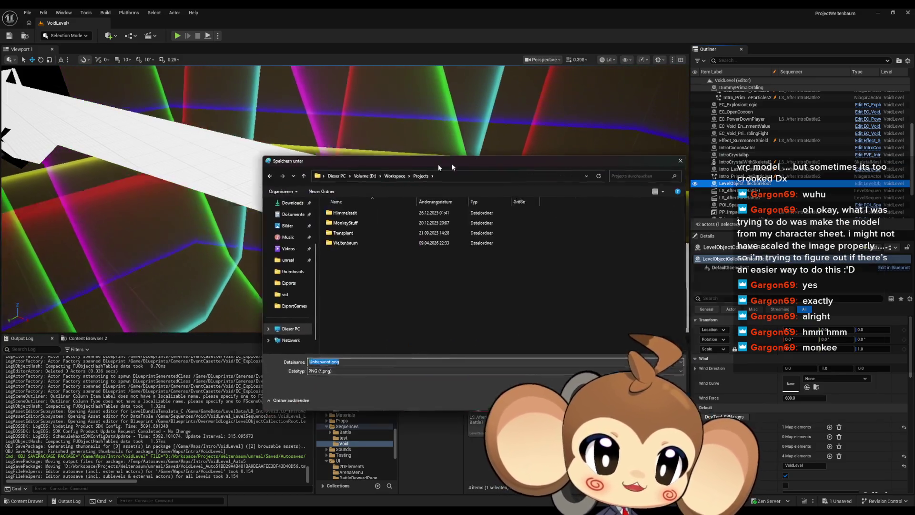
# Step: Create a new folder named 'delme-gargonhelp' inside MonkeyStuff
pyautogui.moveTo(451, 163); pyautogui.dragTo(359, 161)
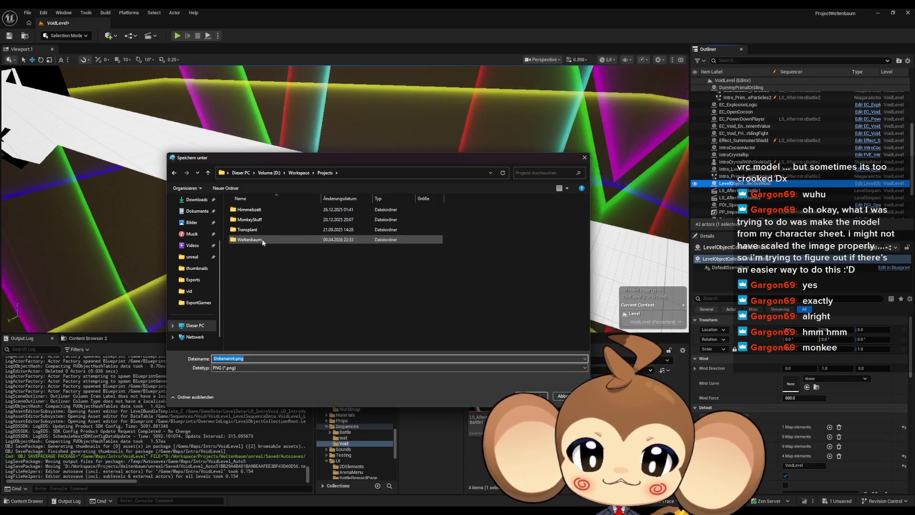
pyautogui.click(261, 221)
pyautogui.doubleClick(260, 221)
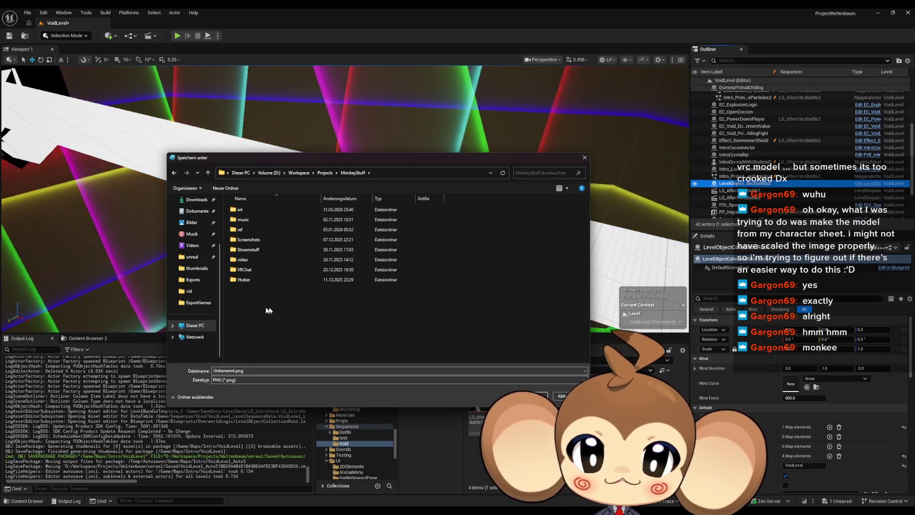
pyautogui.rightClick(229, 300)
pyautogui.moveTo(254, 371)
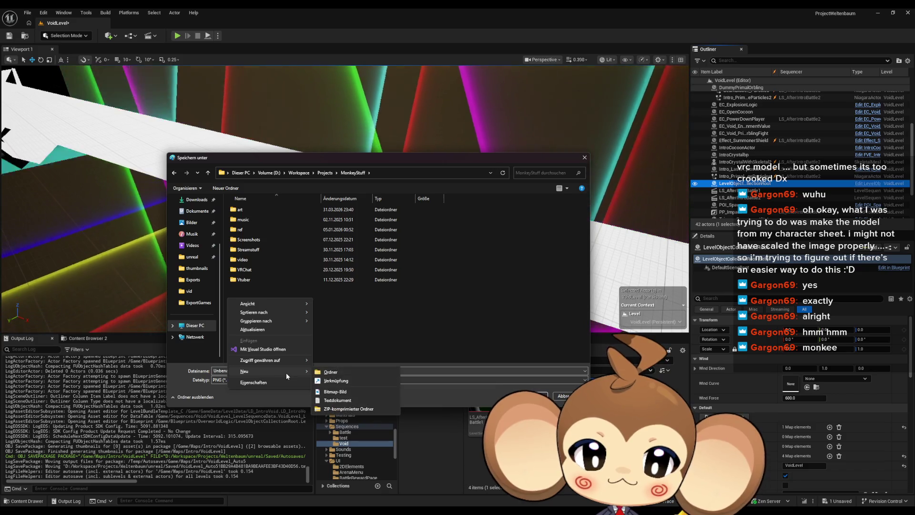
pyautogui.click(331, 373)
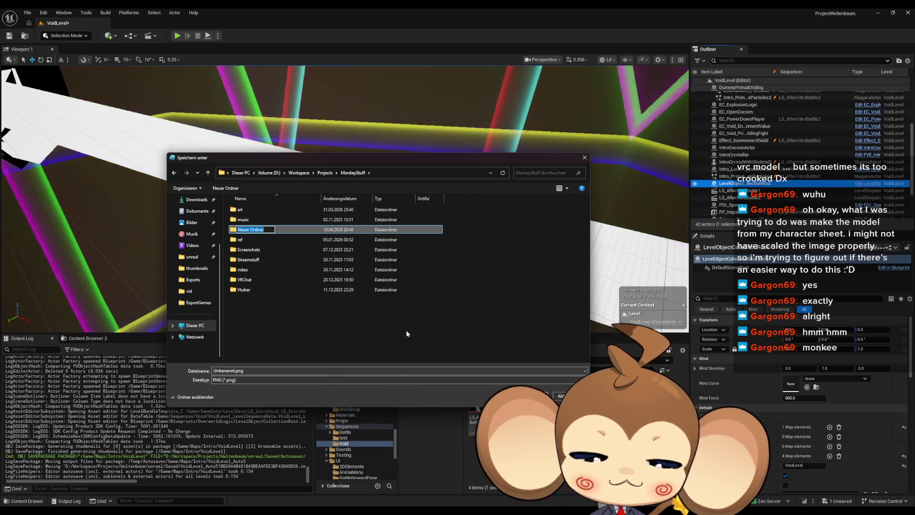
pyautogui.write('delme-')
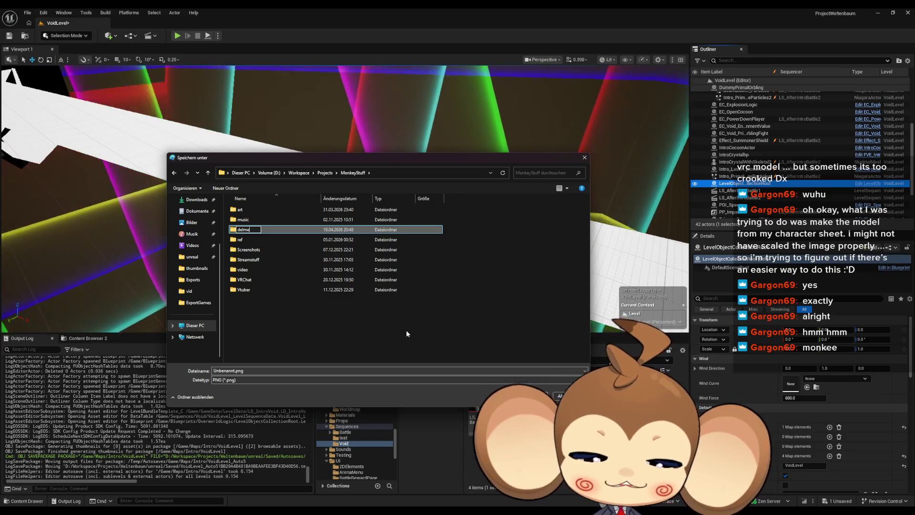
pyautogui.write('gargonhelp')
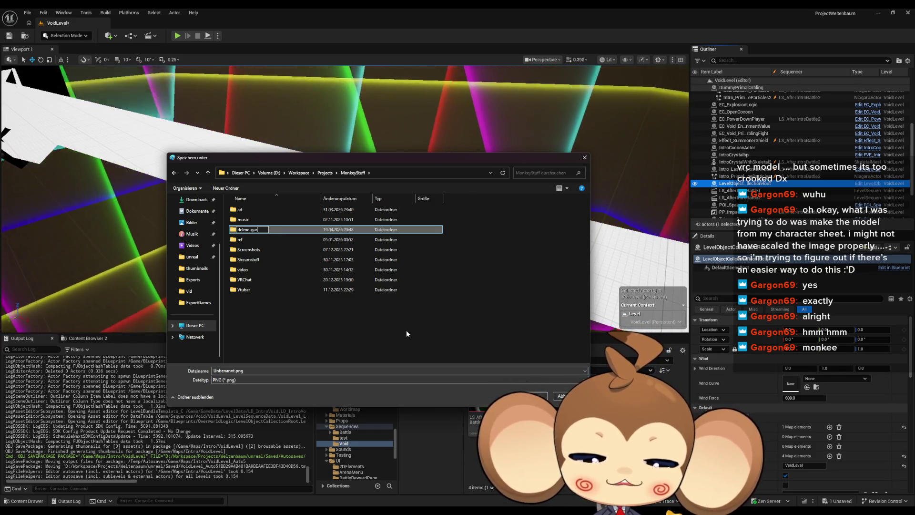
pyautogui.press('Return')
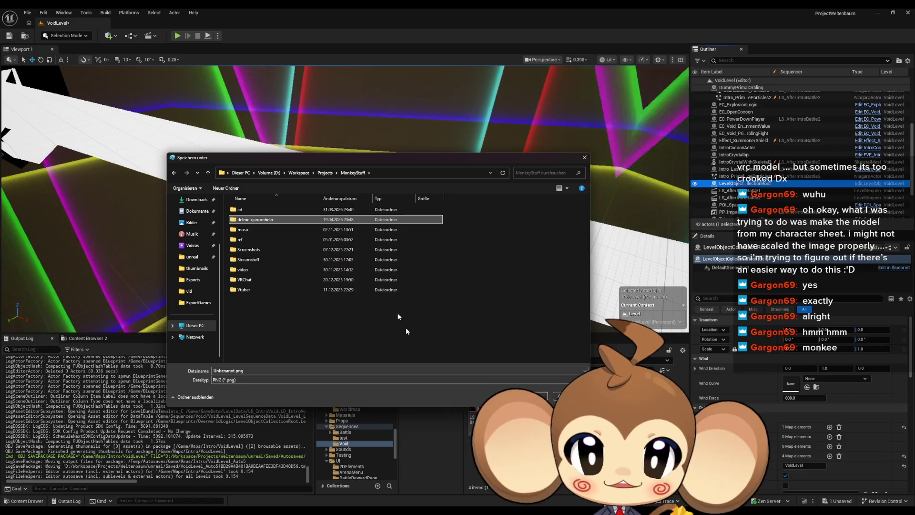
# Step: Save the drawing as monkeyref.png in the new folder
pyautogui.doubleClick(255, 229)
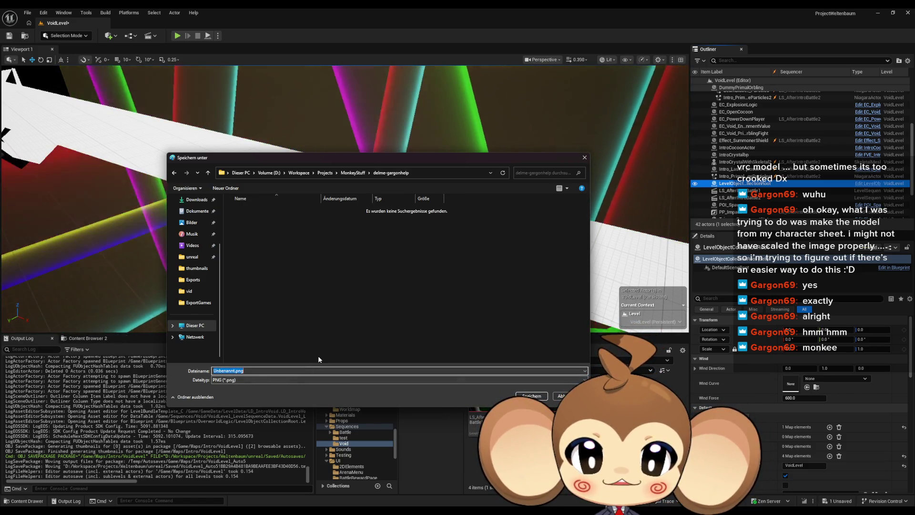
pyautogui.write('monkeyref')
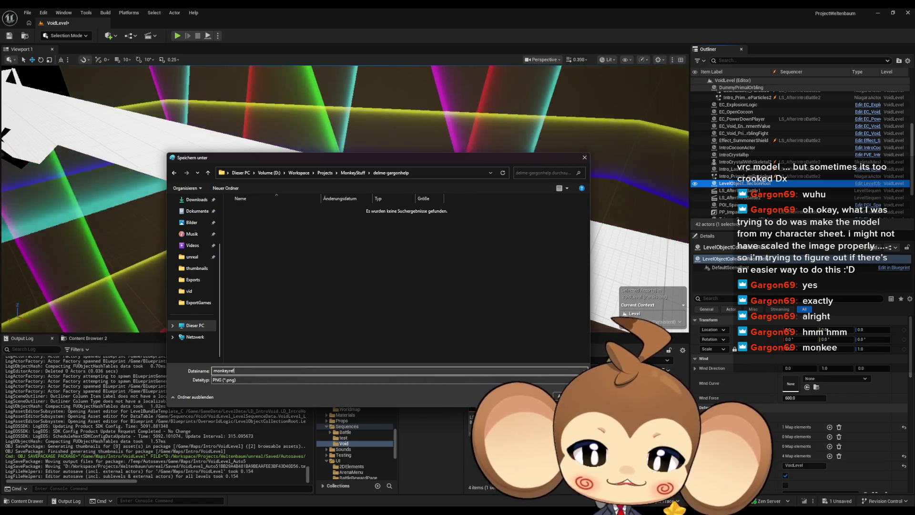
pyautogui.press('Return')
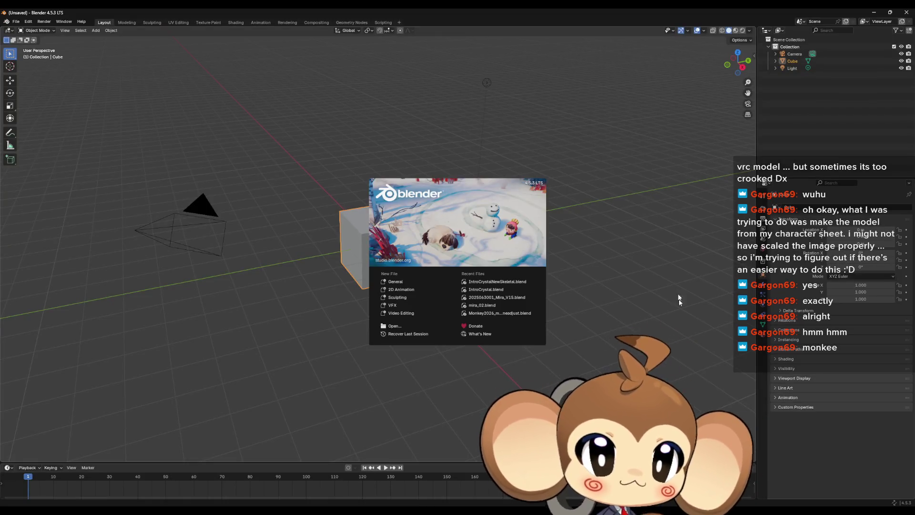
# Step: Dismiss the splash screen and delete the default camera, cube and light
pyautogui.click(682, 321)
pyautogui.click(794, 54)
pyautogui.click(793, 68)
pyautogui.click(794, 54)
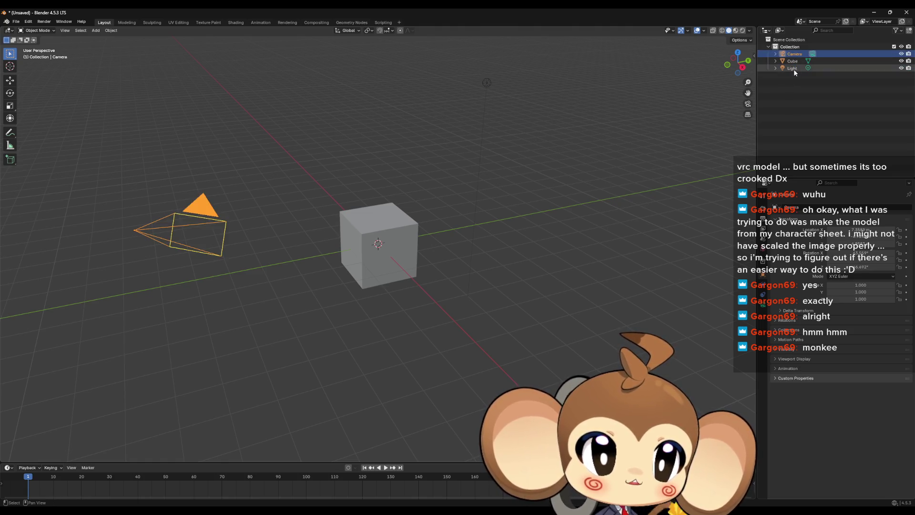
pyautogui.press('a')
pyautogui.press('Delete')
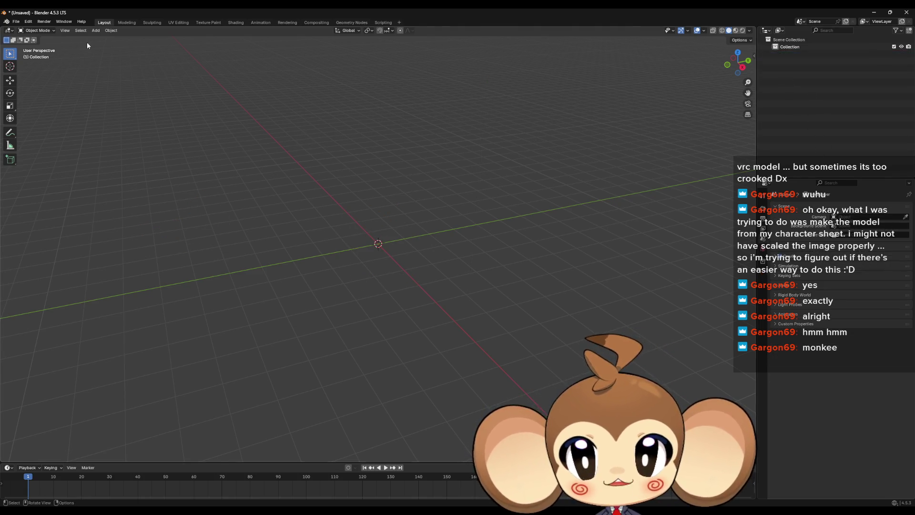
# Step: Add a plane and give it a new material, Material.001
pyautogui.click(96, 30)
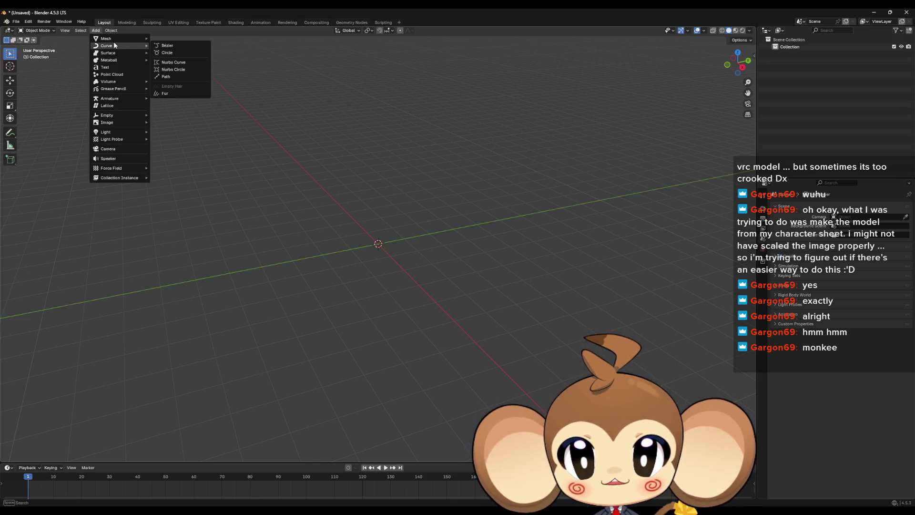
pyautogui.moveTo(115, 39)
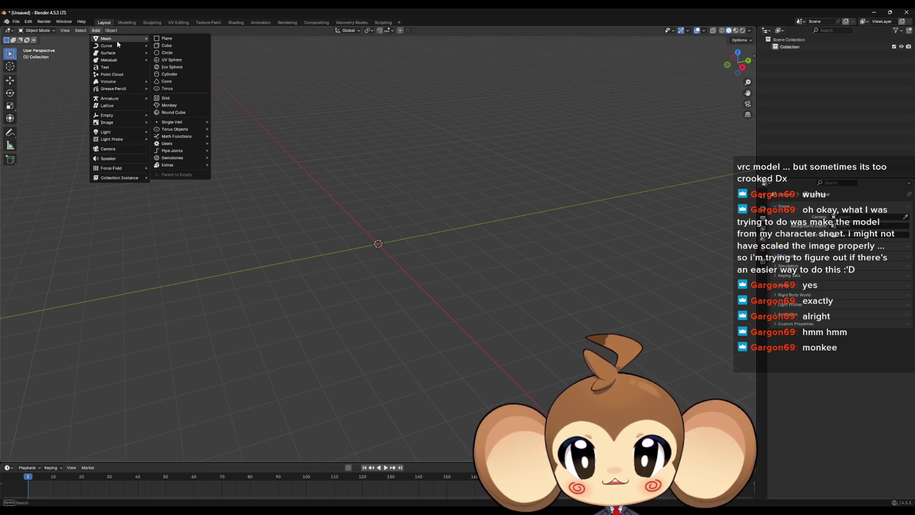
pyautogui.click(167, 38)
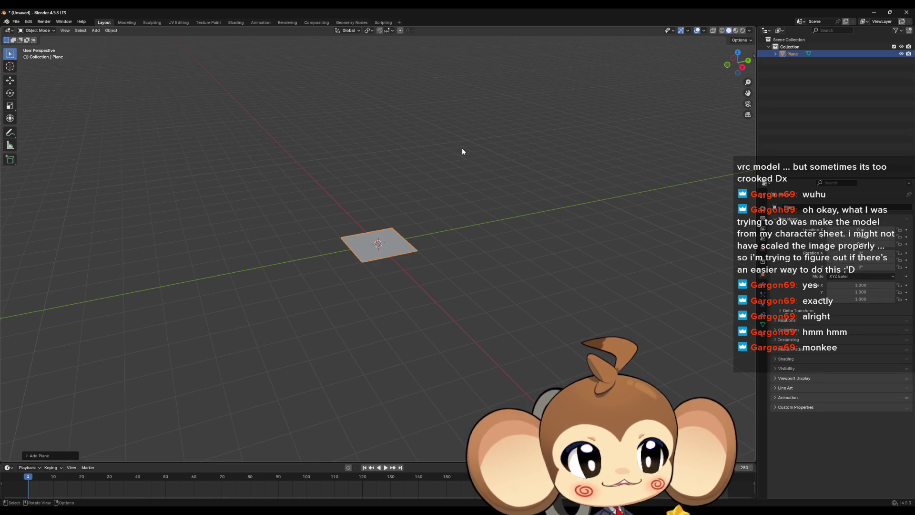
pyautogui.scroll(4, 383, 219)
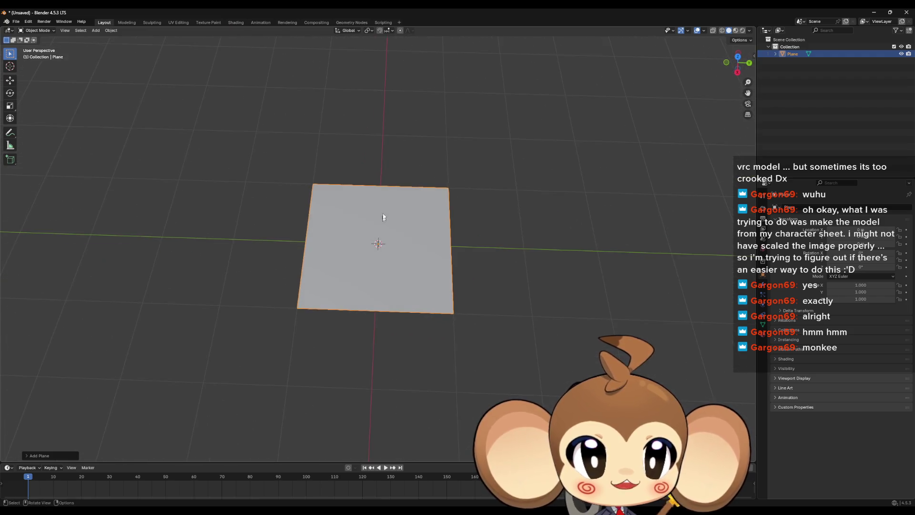
pyautogui.click(765, 337)
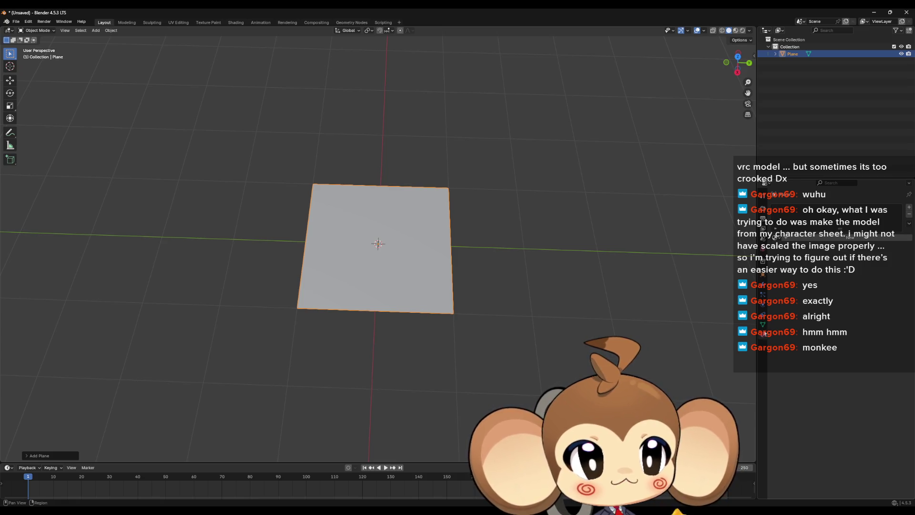
pyautogui.click(840, 238)
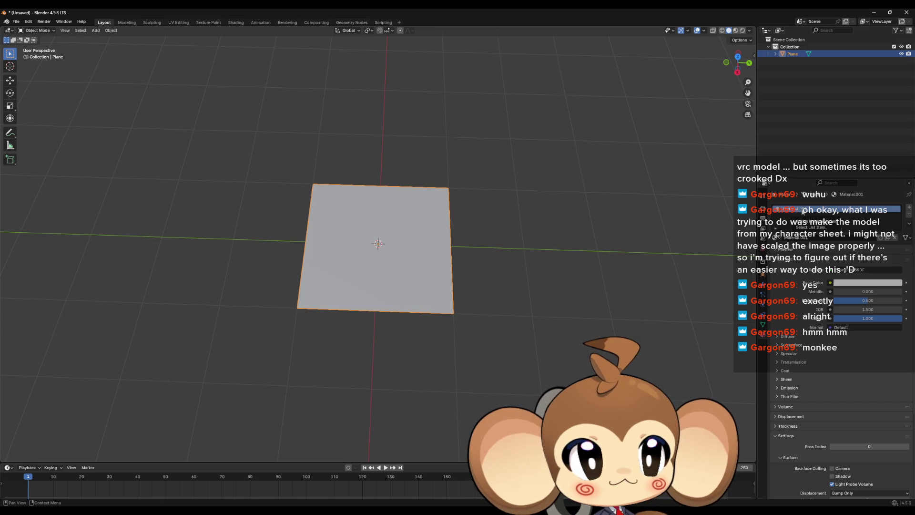
# Step: Switch the main area to the Shader Editor
pyautogui.click(8, 31)
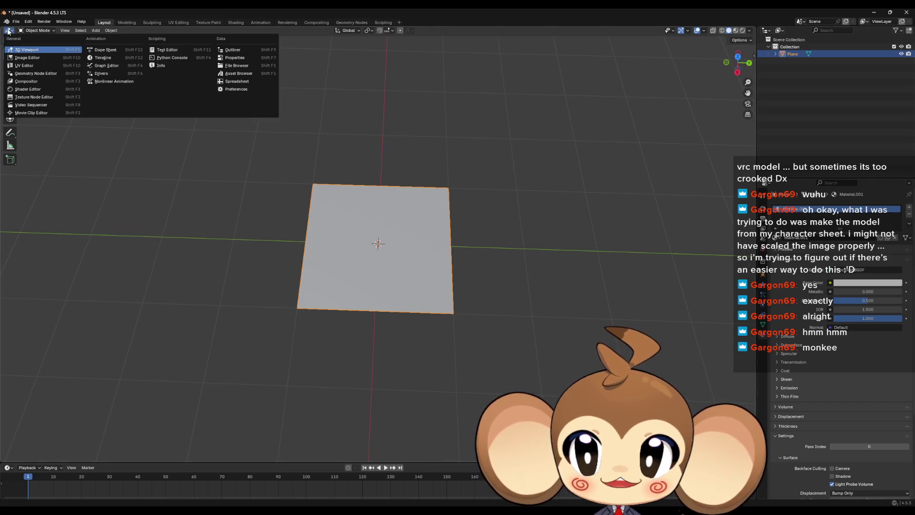
pyautogui.click(9, 30)
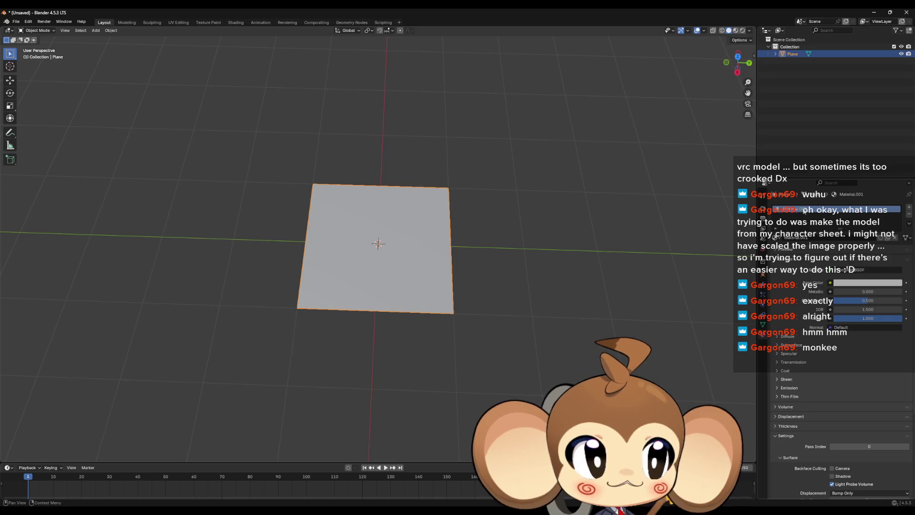
pyautogui.click(7, 30)
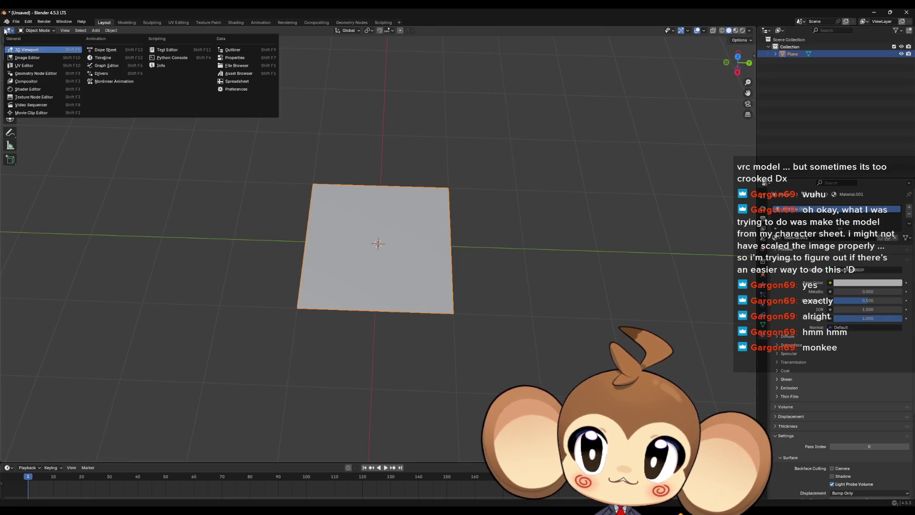
pyautogui.click(29, 90)
# Step: Add an Image Texture node and wire its Color into the Principled BSDF's Base Color
pyautogui.moveTo(205, 244); pyautogui.dragTo(240, 245)
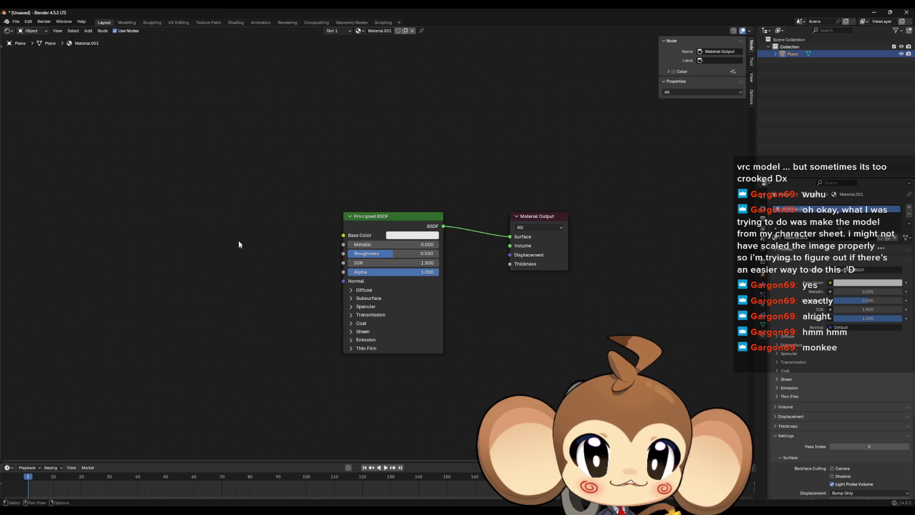
pyautogui.rightClick(211, 226)
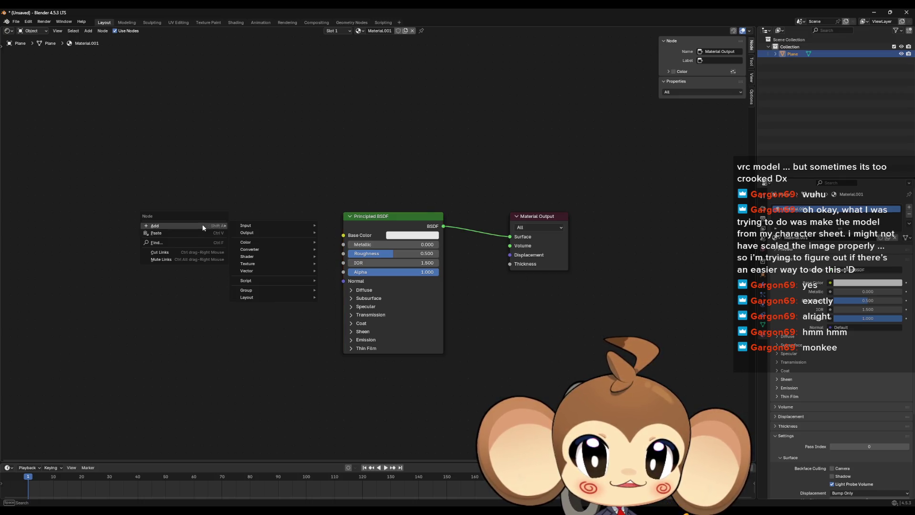
pyautogui.moveTo(257, 262)
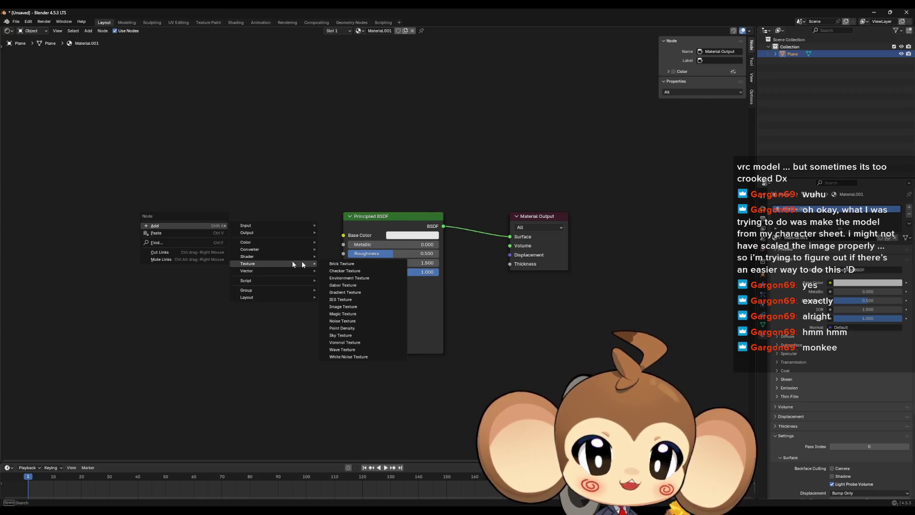
pyautogui.click(356, 307)
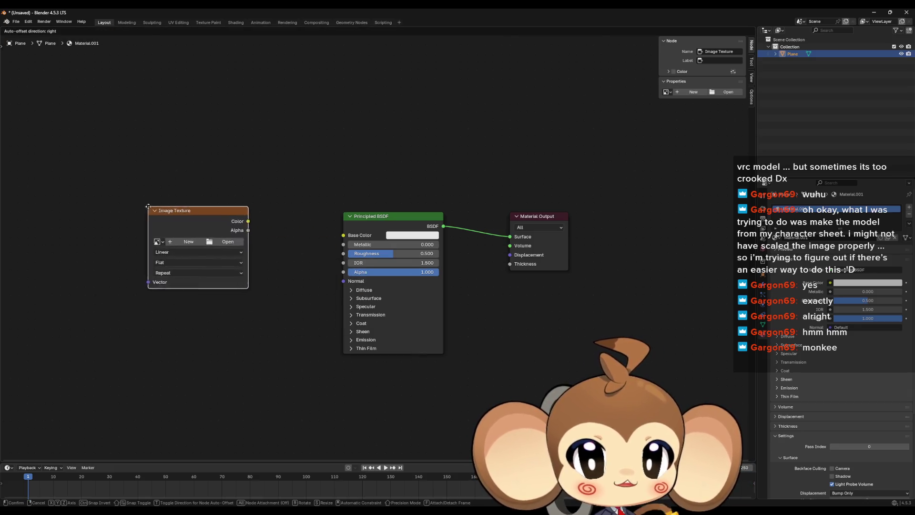
pyautogui.click(175, 227)
pyautogui.click(345, 237)
pyautogui.moveTo(275, 242); pyautogui.dragTo(232, 235)
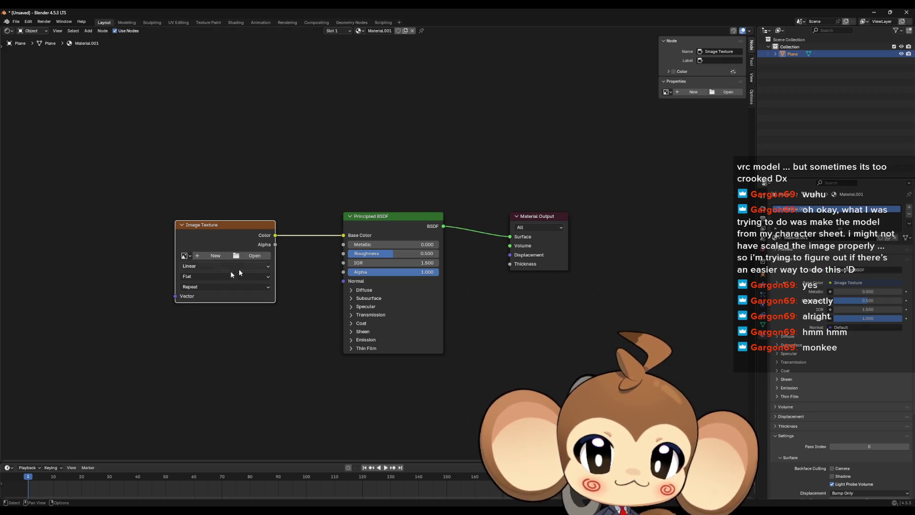
# Step: Load monkeyref.png from D:\Workspace\Projects\MonkeyStuff's subfolder into the Image Texture node
pyautogui.scroll(1, 193, 266)
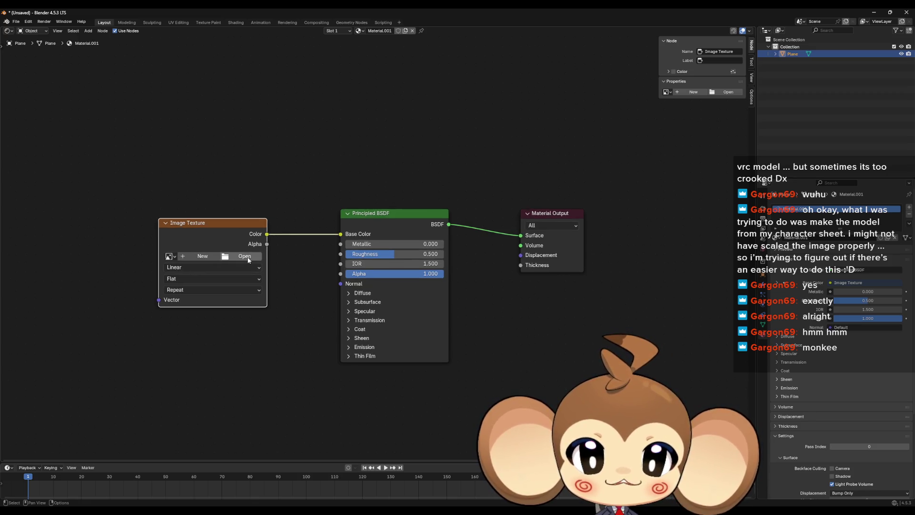
pyautogui.click(248, 259)
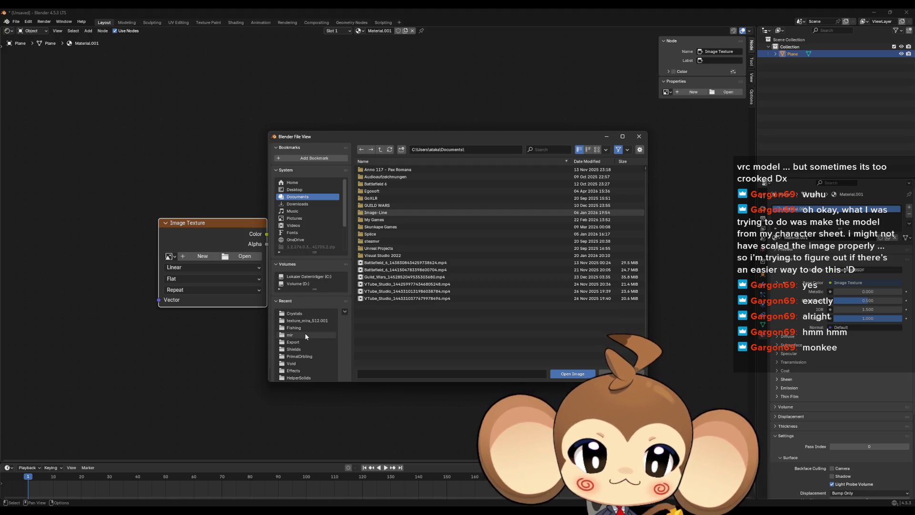
pyautogui.scroll(-1, 307, 336)
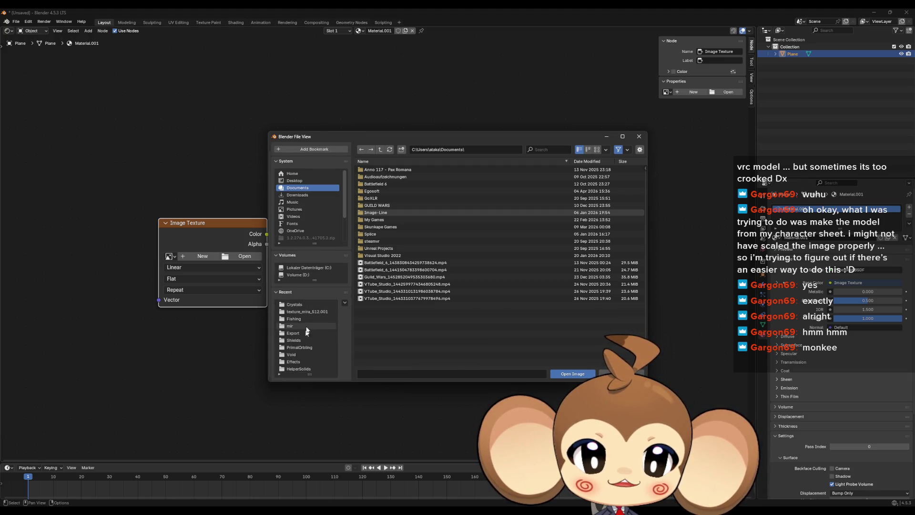
pyautogui.scroll(1, 305, 262)
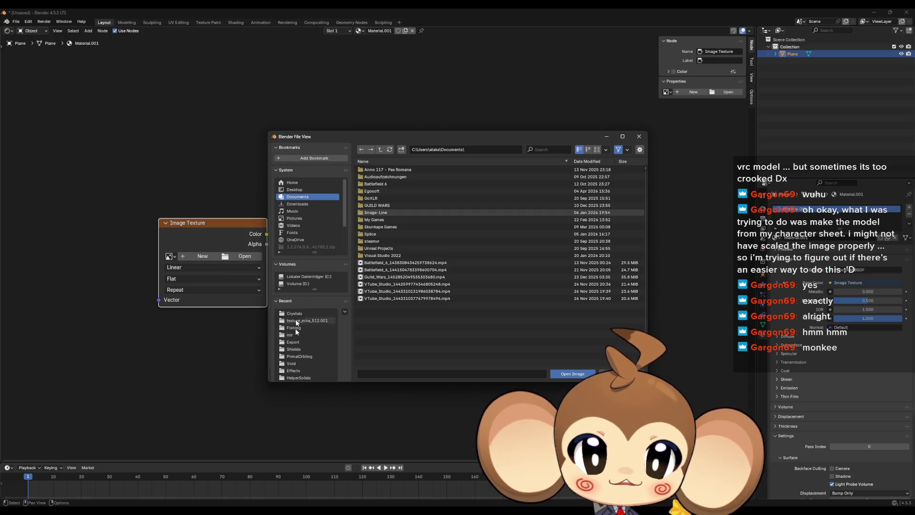
pyautogui.scroll(-1, 298, 351)
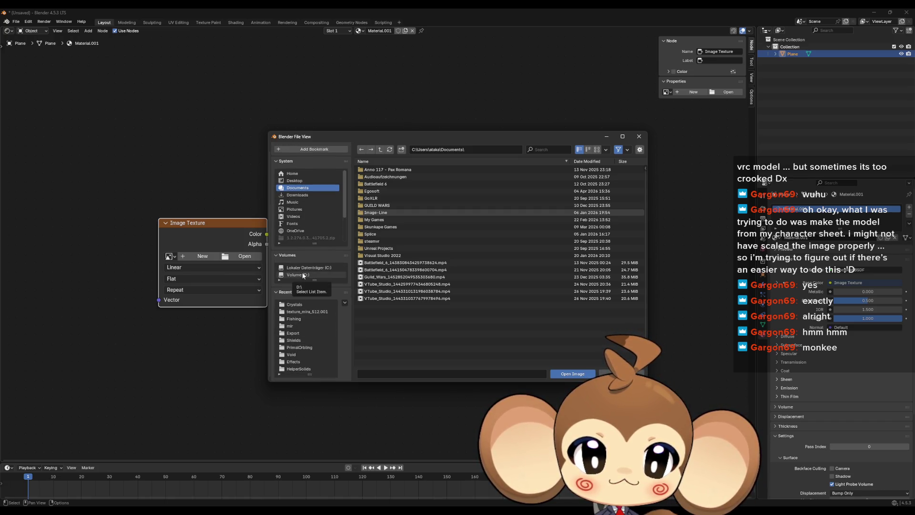
pyautogui.click(303, 275)
pyautogui.doubleClick(374, 227)
pyautogui.doubleClick(375, 170)
pyautogui.doubleClick(376, 177)
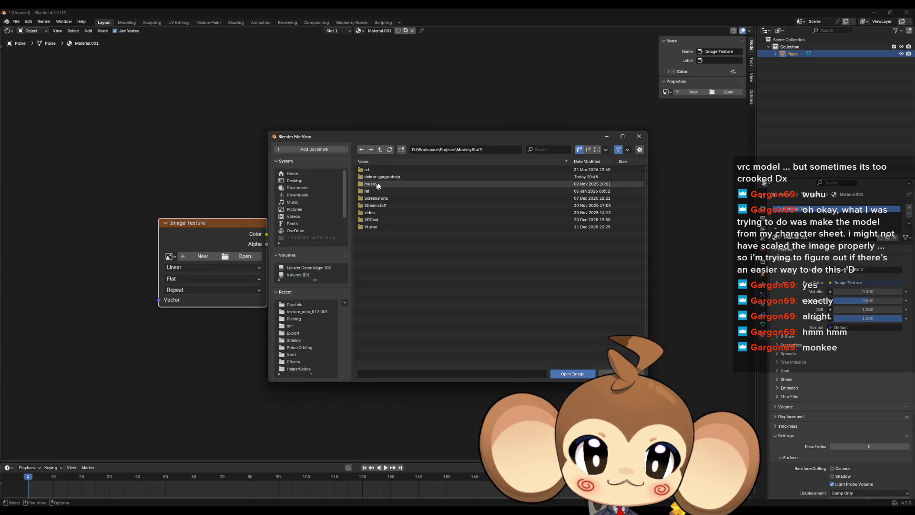
pyautogui.doubleClick(369, 192)
pyautogui.doubleClick(377, 170)
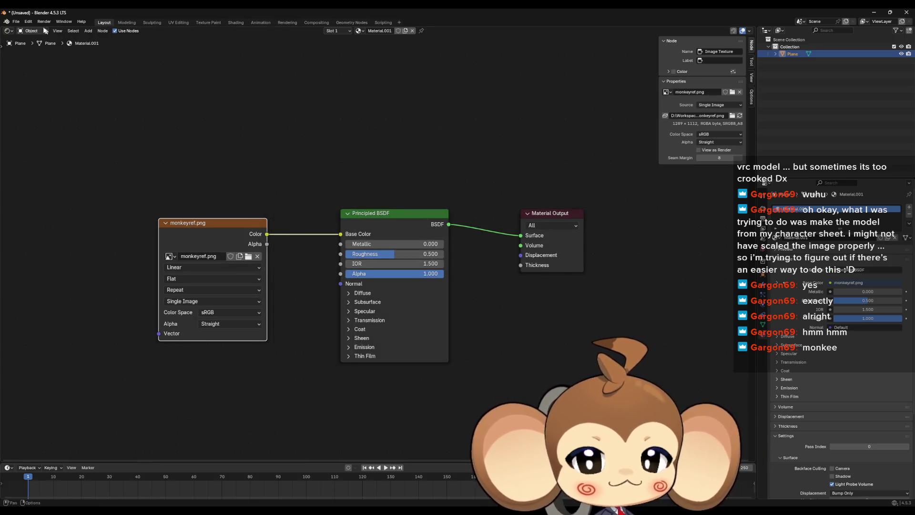
pyautogui.click(9, 31)
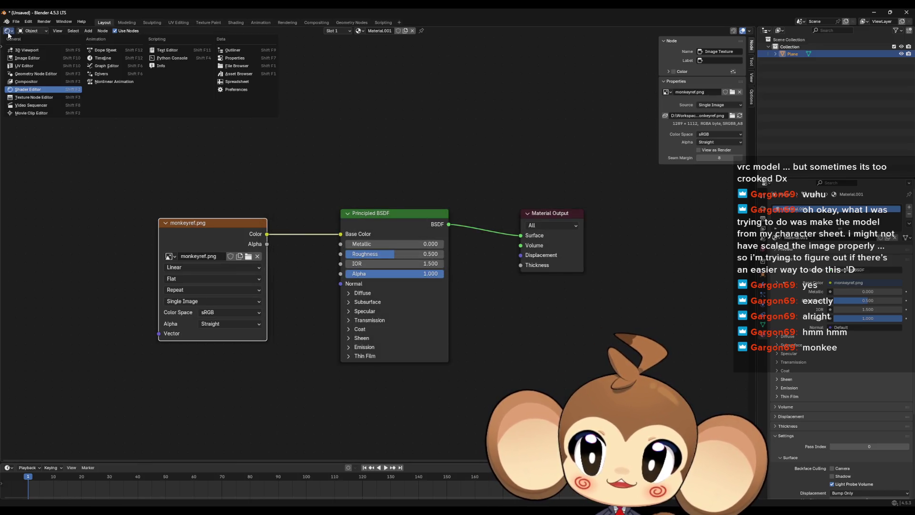
# Step: Return to the 3D Viewport in Material Preview so the monkey sketch shows on the plane
pyautogui.click(27, 51)
pyautogui.moveTo(734, 64); pyautogui.dragTo(680, 82)
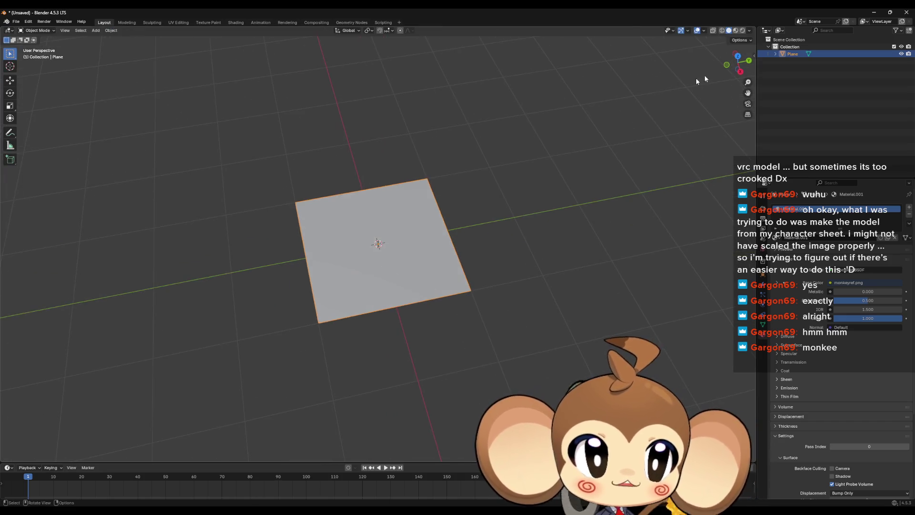
pyautogui.click(737, 32)
pyautogui.moveTo(686, 102)
pyautogui.mouseDown()
pyautogui.moveTo(641, 289)
pyautogui.moveTo(616, 302)
pyautogui.moveTo(490, 201)
pyautogui.mouseUp()
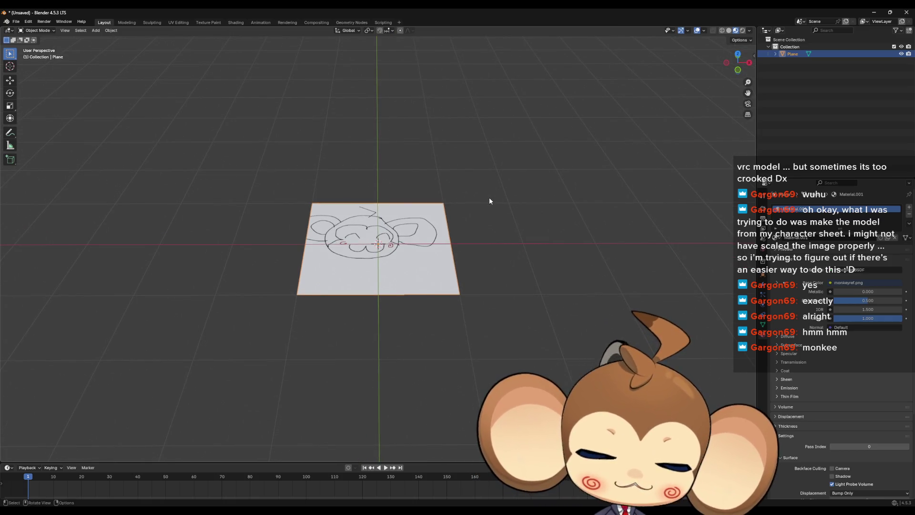
# Step: Rotate the plane 90° about X to stand it upright and reposition it
pyautogui.write('rx90')
pyautogui.press('Return')
pyautogui.moveTo(547, 194)
pyautogui.mouseDown()
pyautogui.moveTo(491, 170)
pyautogui.moveTo(437, 223)
pyautogui.mouseUp()
pyautogui.press('g')
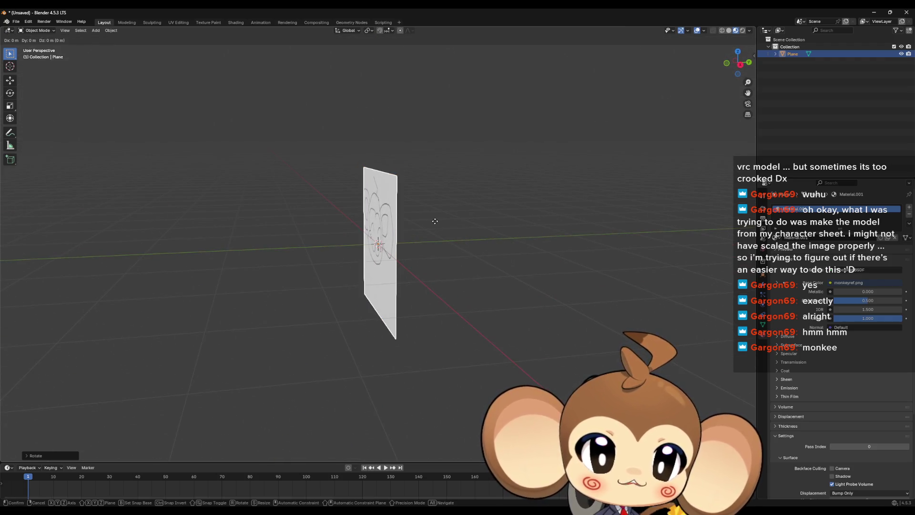
pyautogui.click(435, 221)
# Step: Narrow the plane by scaling it along the X axis
pyautogui.moveTo(255, 170)
pyautogui.mouseDown()
pyautogui.moveTo(455, 213)
pyautogui.moveTo(456, 227)
pyautogui.mouseUp()
pyautogui.click(456, 227)
pyautogui.moveTo(451, 268); pyautogui.dragTo(462, 286)
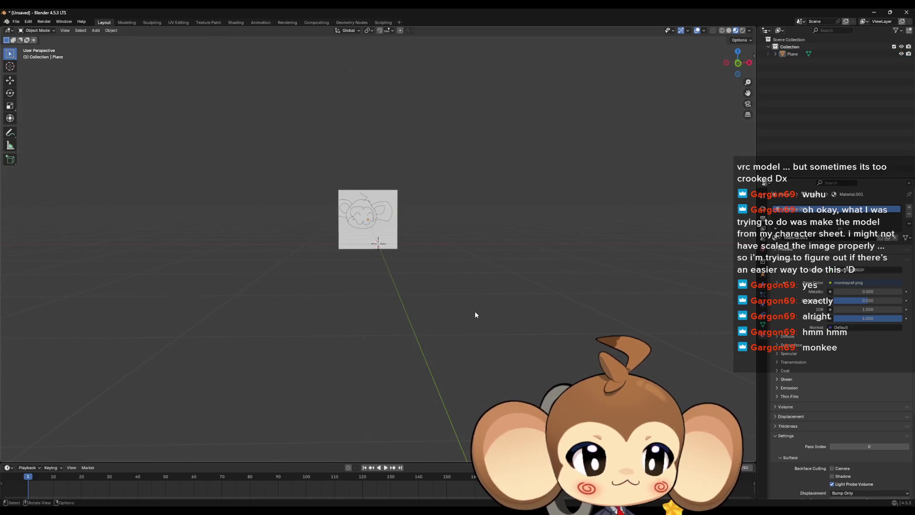
pyautogui.click(367, 207)
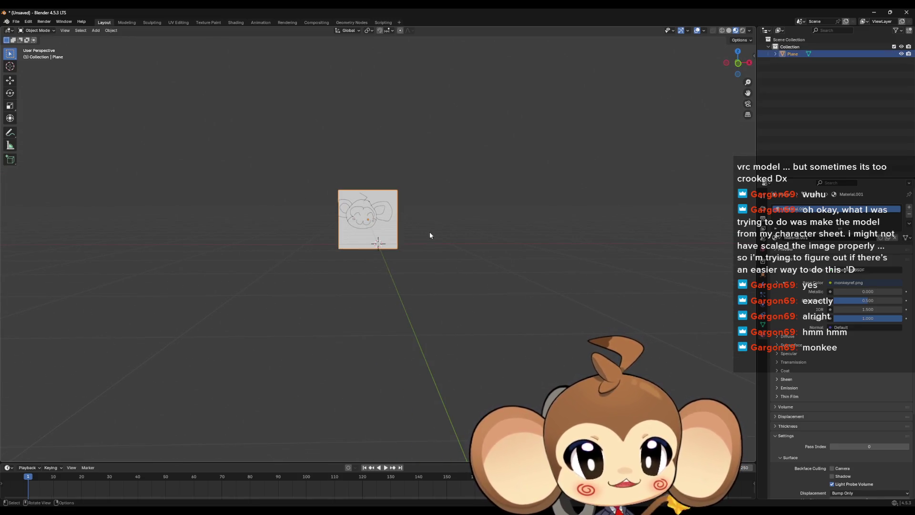
pyautogui.press('s')
pyautogui.press('x')
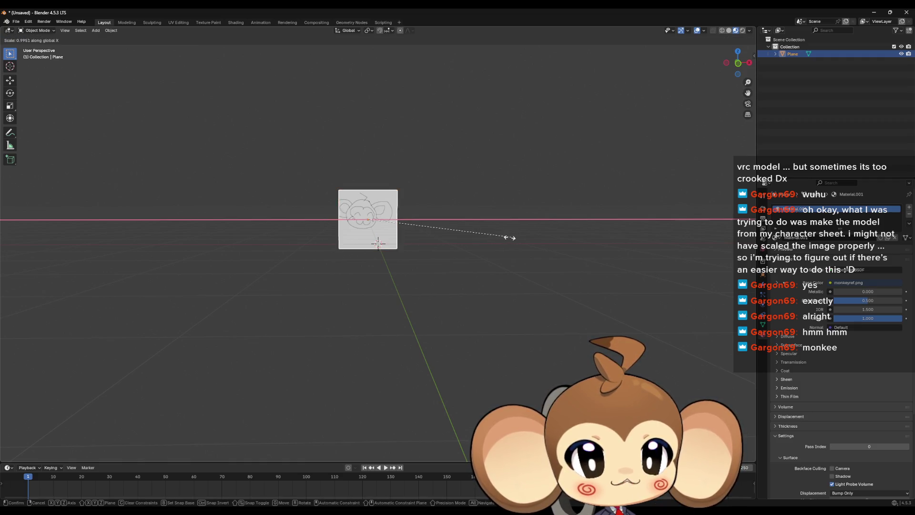
pyautogui.click(459, 266)
# Step: Stretch the plane taller by scaling it along the Z axis
pyautogui.press('s')
pyautogui.press('y')
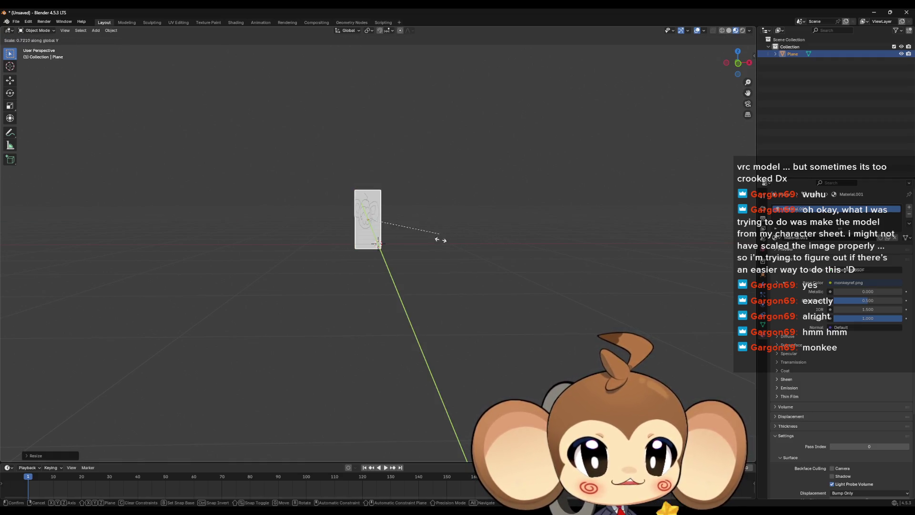
pyautogui.press('z')
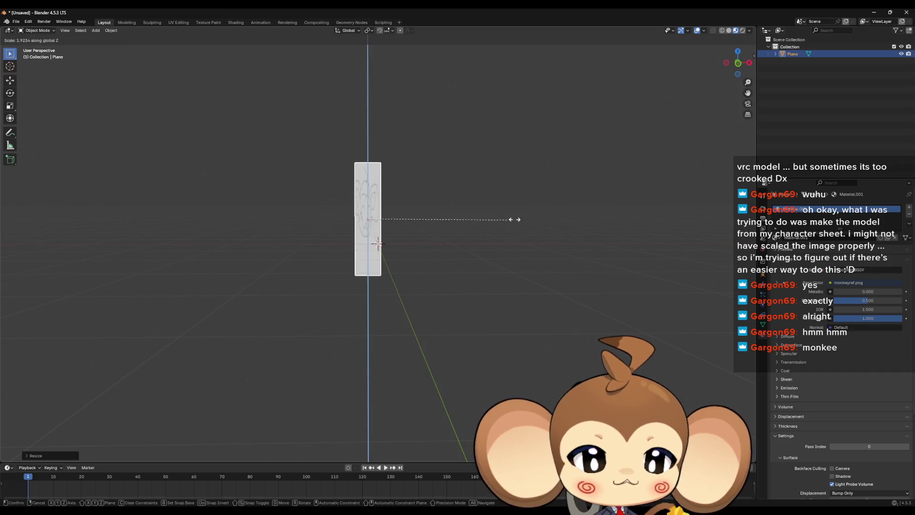
pyautogui.click(476, 288)
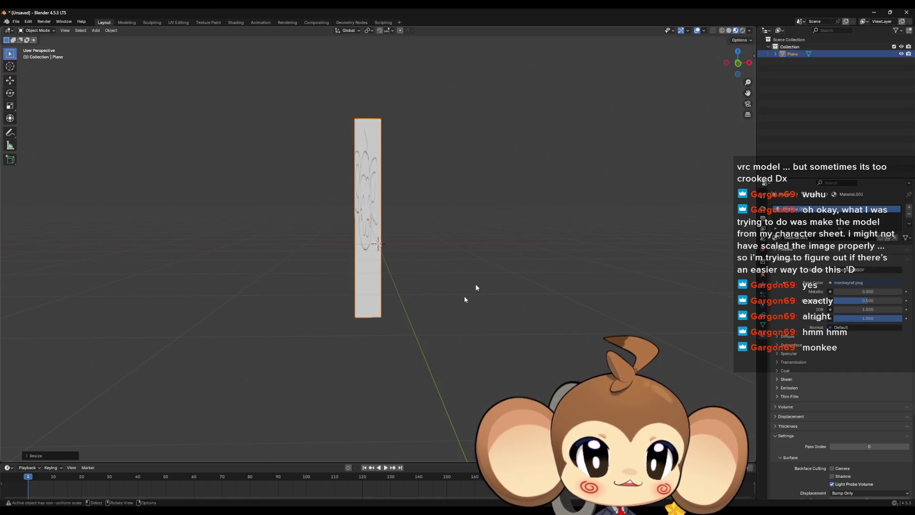
pyautogui.click(419, 344)
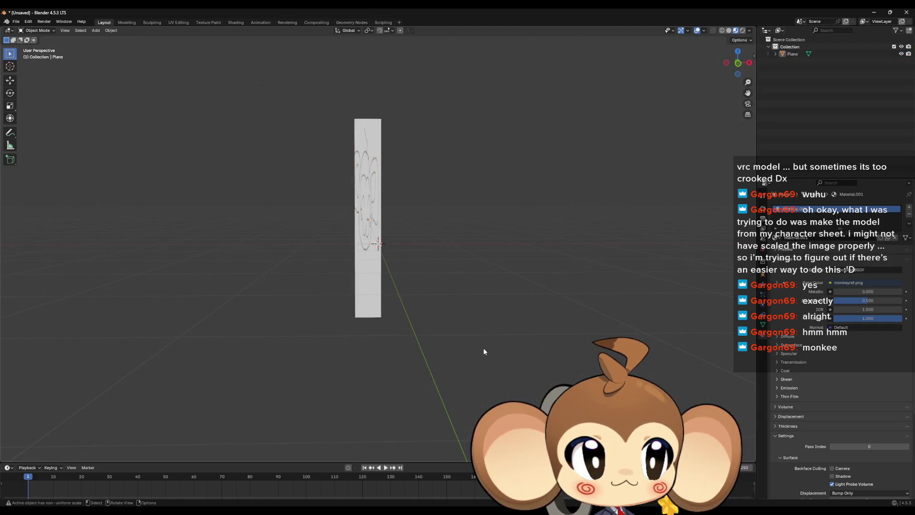
pyautogui.moveTo(482, 348)
pyautogui.mouseDown()
pyautogui.moveTo(510, 334)
pyautogui.moveTo(504, 324)
pyautogui.moveTo(441, 290)
pyautogui.mouseUp()
# Step: Check the plane in Front Orthographic and toggle its visibility off and on
pyautogui.moveTo(732, 61); pyautogui.dragTo(745, 64)
pyautogui.click(745, 64)
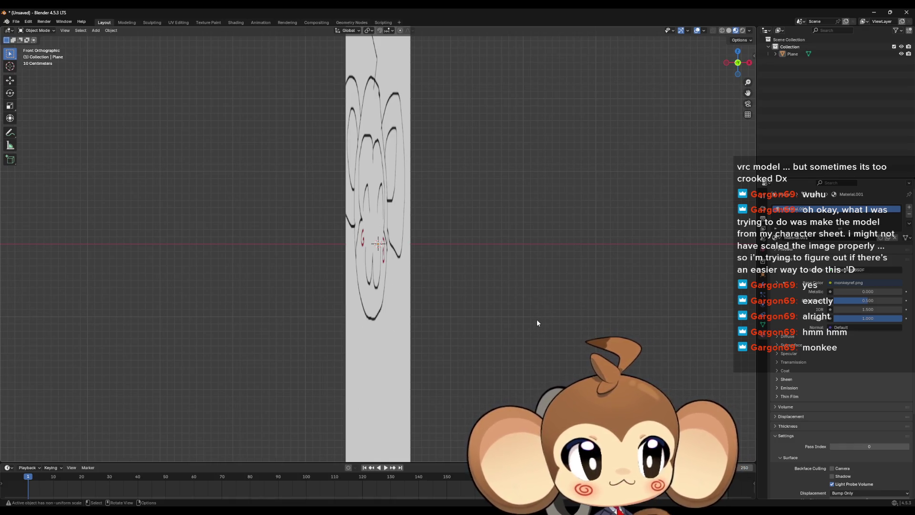
pyautogui.click(902, 54)
pyautogui.click(901, 53)
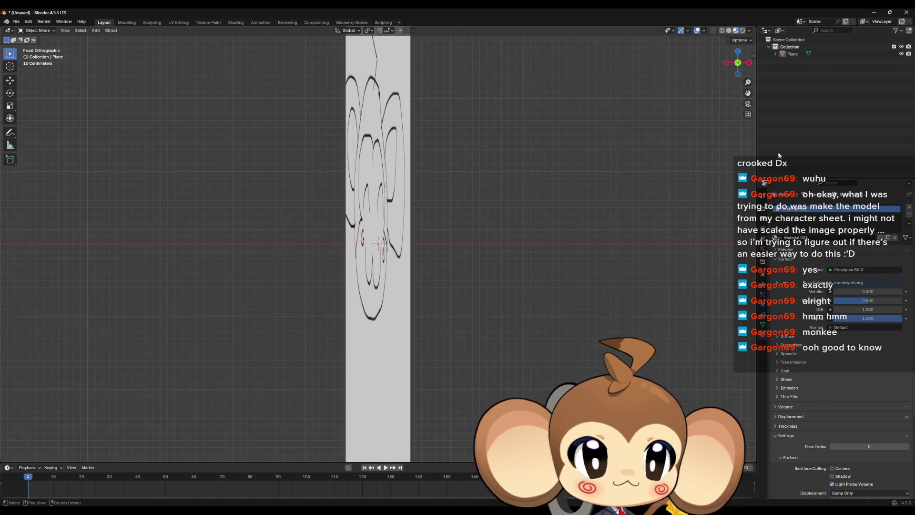
# Step: Orbit back to a perspective view and quit Blender with Ctrl+Q
pyautogui.scroll(-5, 549, 190)
pyautogui.moveTo(549, 190)
pyautogui.mouseDown()
pyautogui.moveTo(539, 205)
pyautogui.moveTo(551, 222)
pyautogui.moveTo(539, 225)
pyautogui.mouseUp()
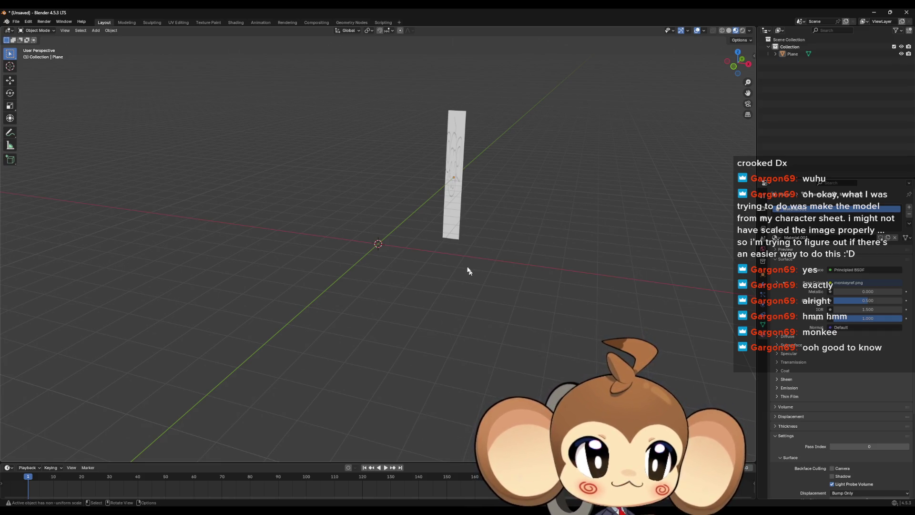
pyautogui.moveTo(468, 248); pyautogui.dragTo(470, 243)
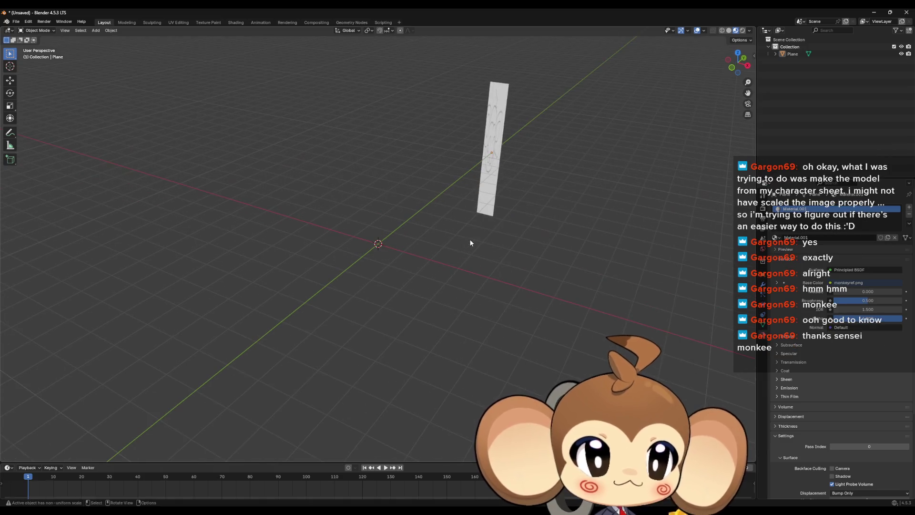
pyautogui.hotkey('ctrl', 'q')
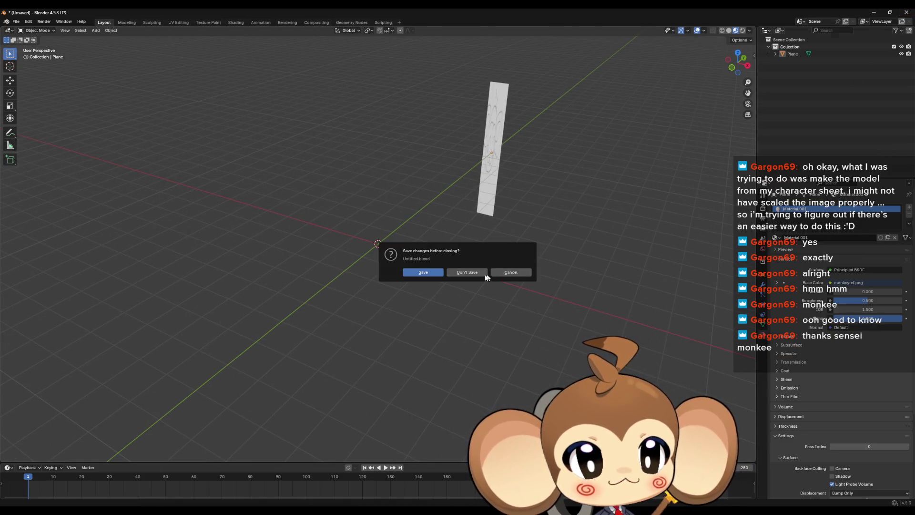
# Step: Quit Blender without saving, then scroll LevelObjectCollectionRoot's Details panel down to the Level ID rows
pyautogui.click(486, 273)
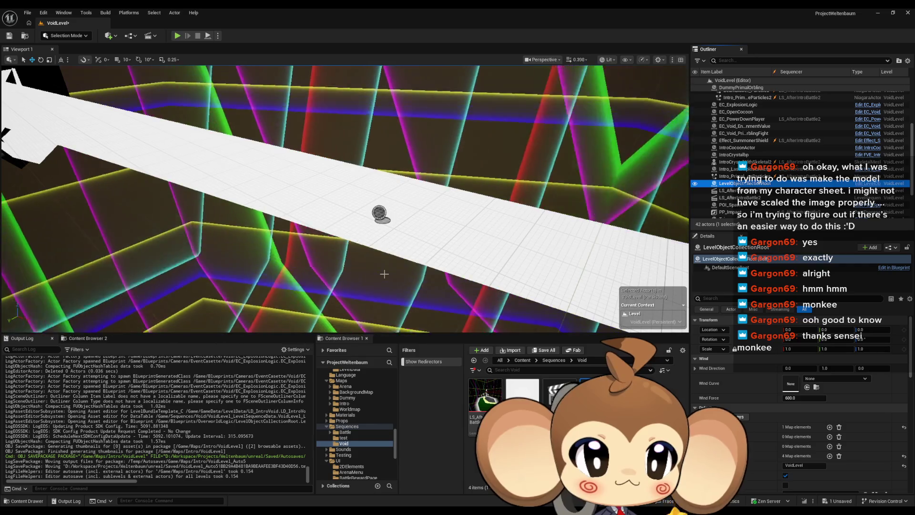
pyautogui.scroll(-2, 818, 374)
pyautogui.scroll(-5, 818, 374)
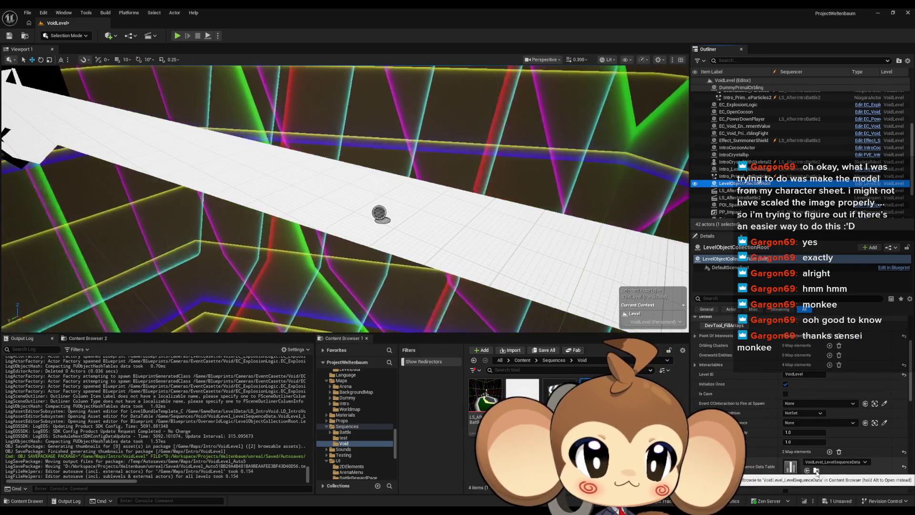
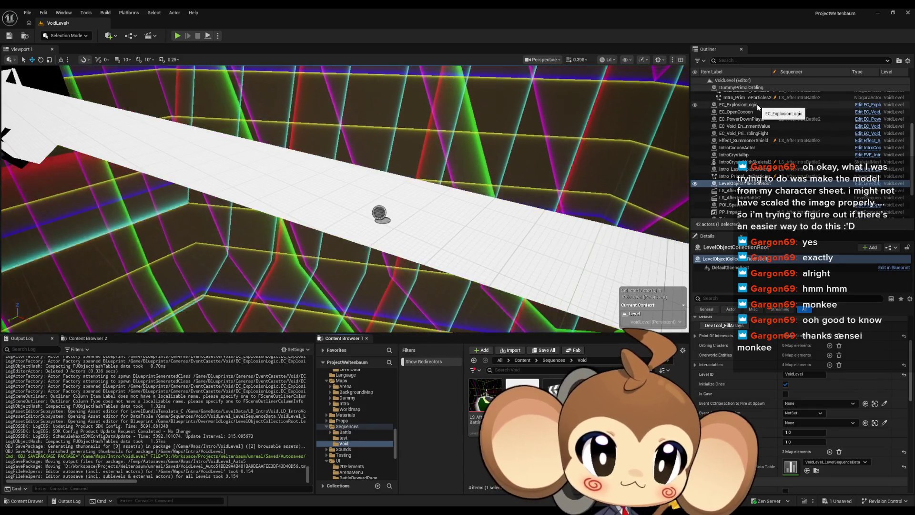
# Step: Expand LevelObjectCollectionRoot's Level Sequence References to show the EC_PowerDownPlayer and EC_ExplosionLogic entries
pyautogui.click(758, 105)
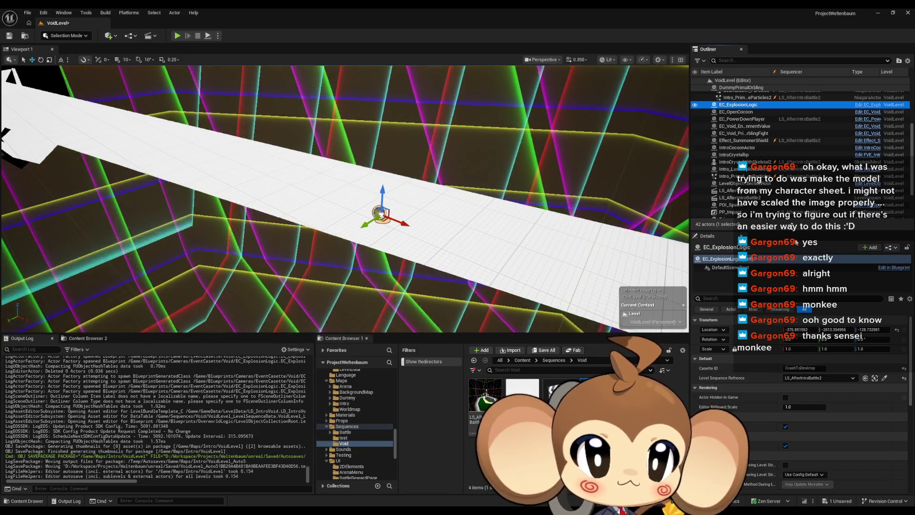
pyautogui.scroll(-2, 790, 170)
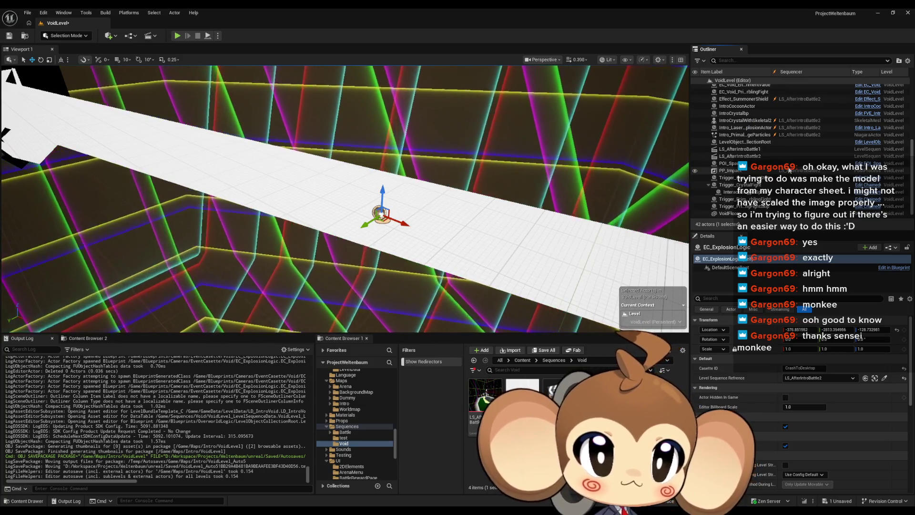
pyautogui.click(747, 142)
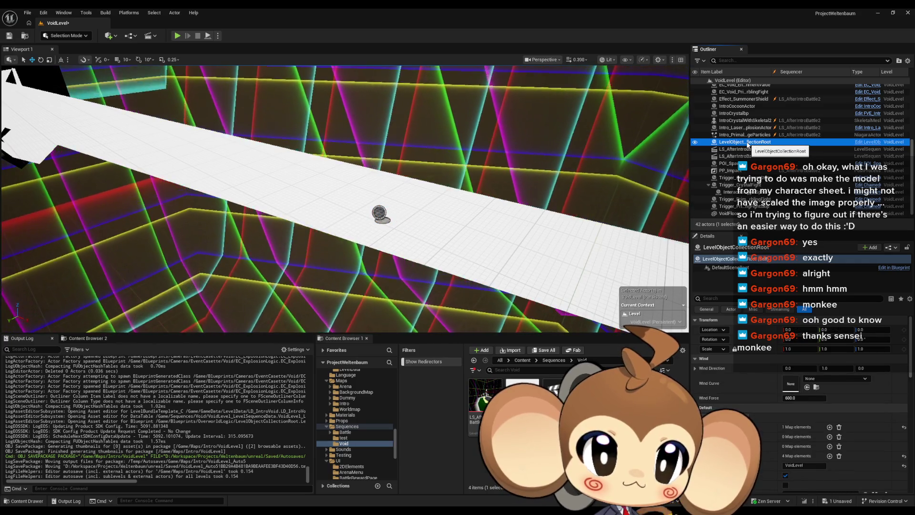
pyautogui.scroll(-10, 793, 384)
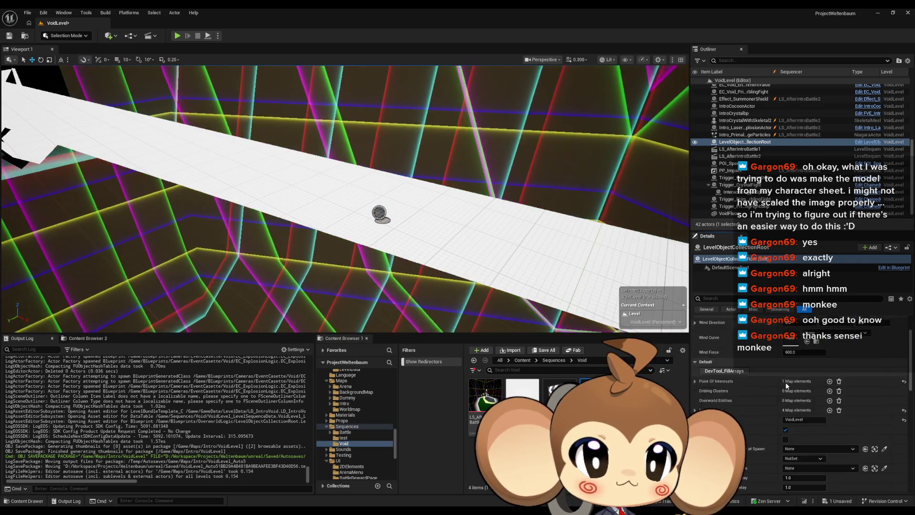
pyautogui.click(695, 395)
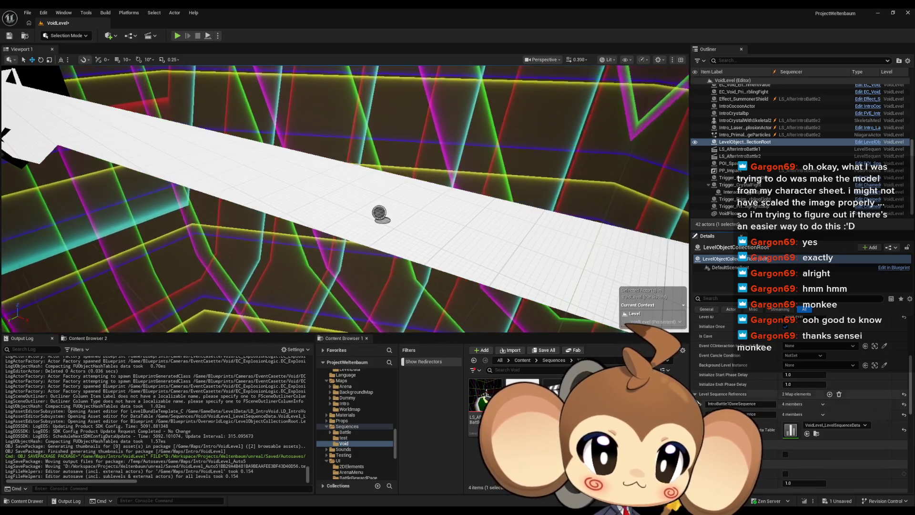
pyautogui.click(706, 434)
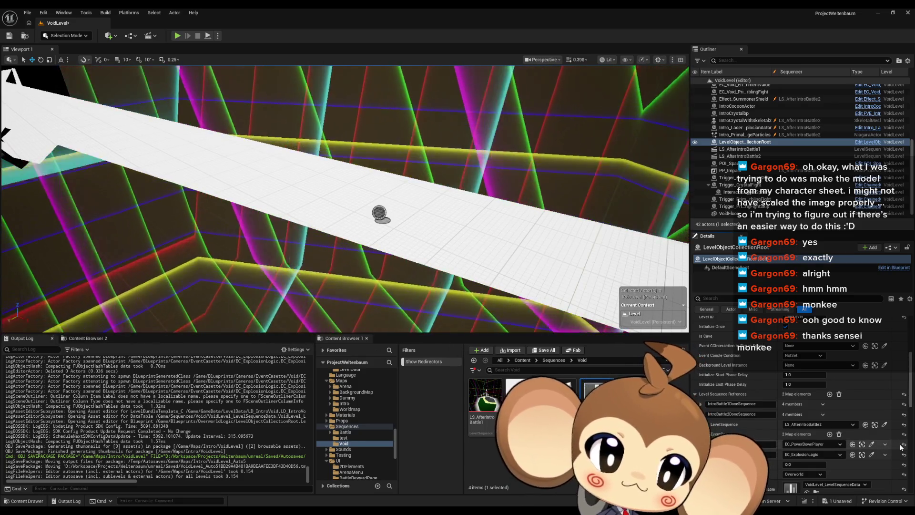
# Step: Pull the viewport camera back and bring the LS_AfterIntroBattle2 sequence window forward
pyautogui.moveTo(548, 276)
pyautogui.mouseDown()
pyautogui.moveTo(548, 286)
pyautogui.moveTo(548, 276)
pyautogui.mouseUp()
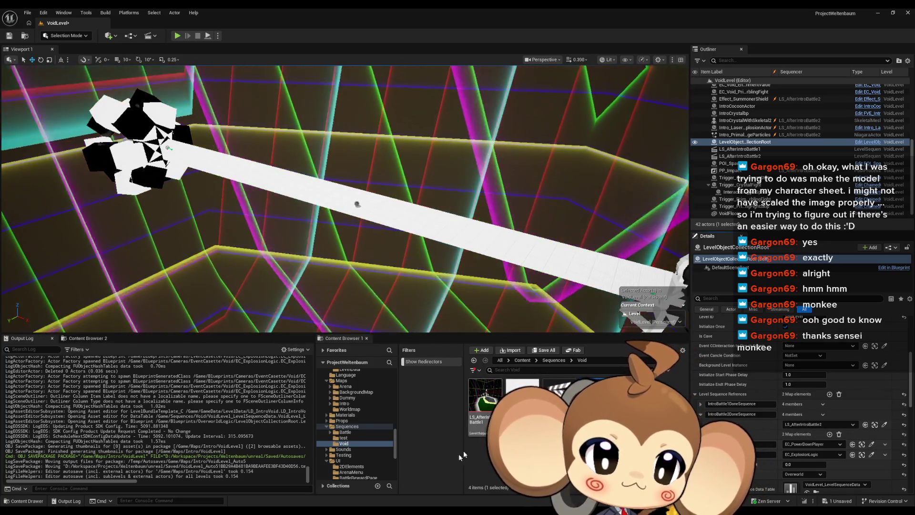
pyautogui.moveTo(338, 513)
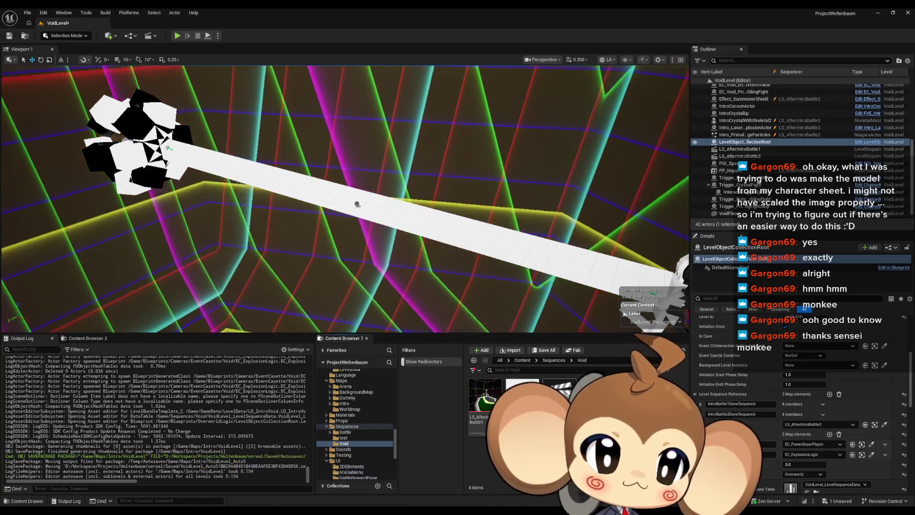
pyautogui.click(505, 472)
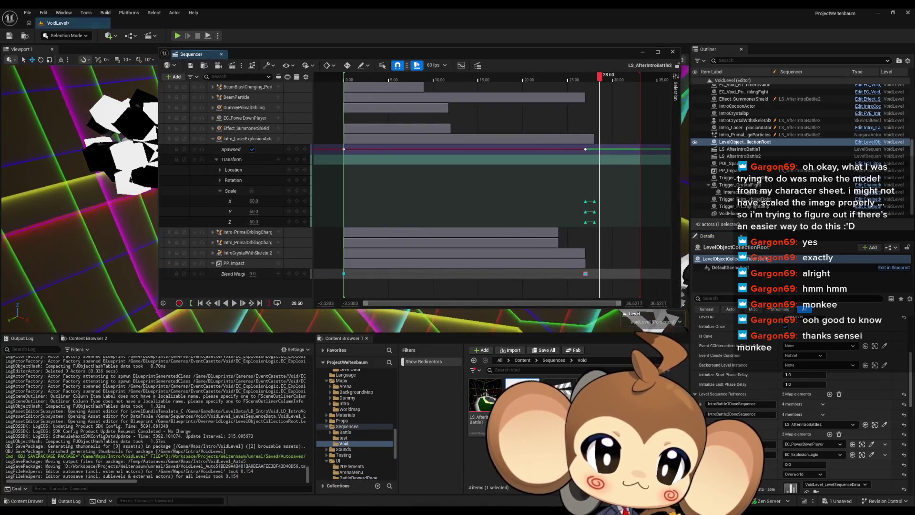
# Step: Maximize the LS_AfterIntroBattle2 Sequencer window to fill the screen
pyautogui.doubleClick(345, 55)
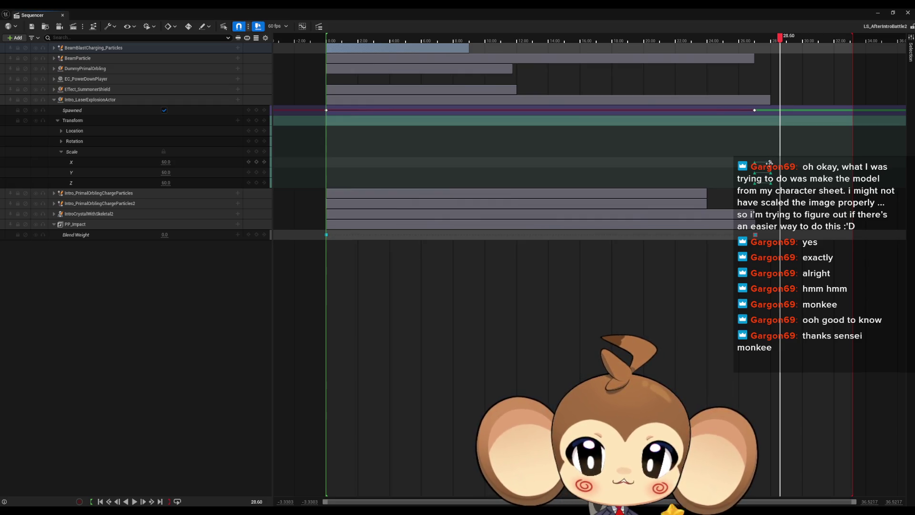
pyautogui.doubleClick(500, 8)
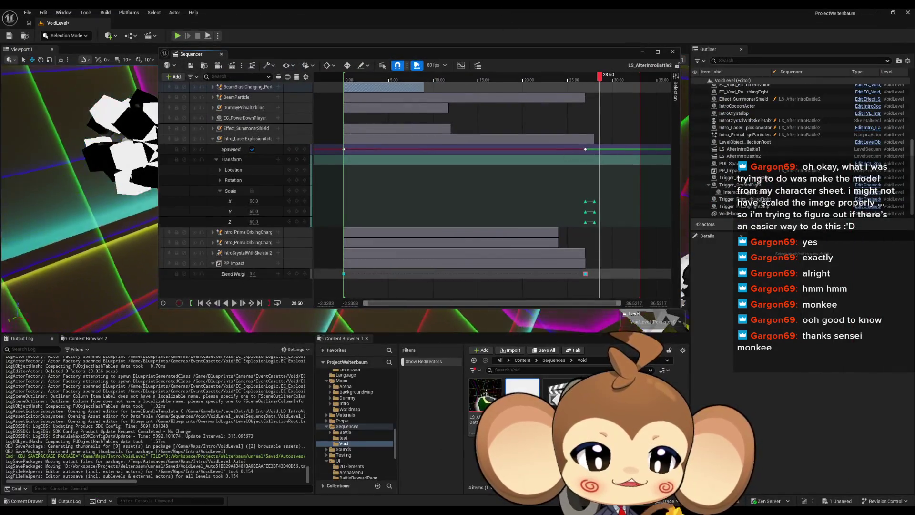
pyautogui.scroll(3, 755, 152)
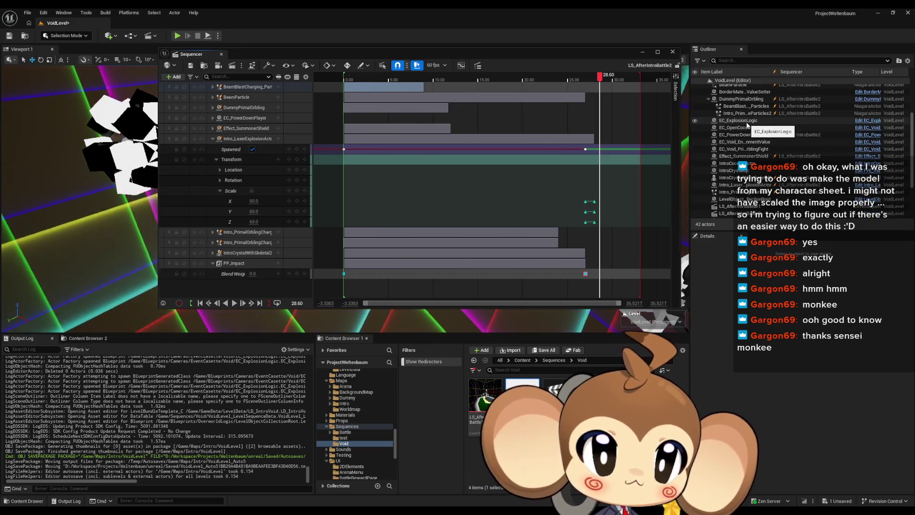
pyautogui.doubleClick(292, 55)
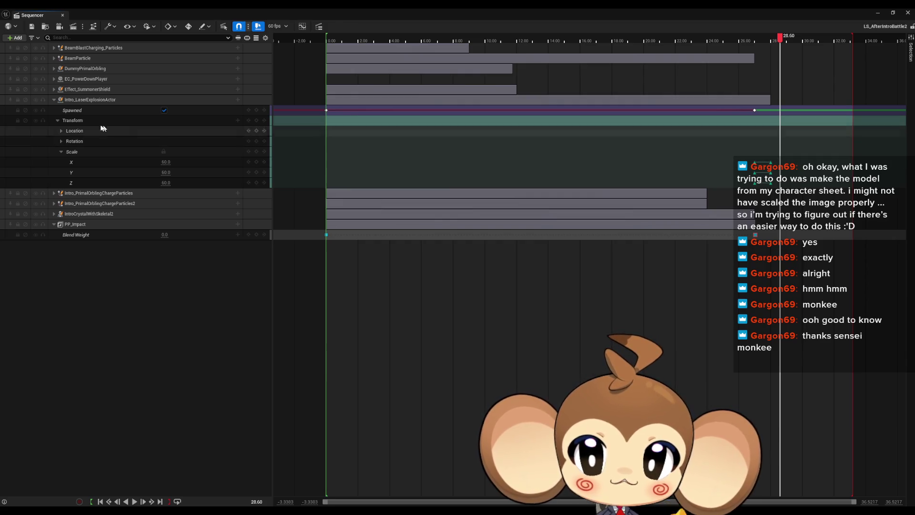
# Step: Mute and collapse the Intro_LaserExplosionActor track, restore the window, and select EC_ExplosionLogic
pyautogui.click(36, 100)
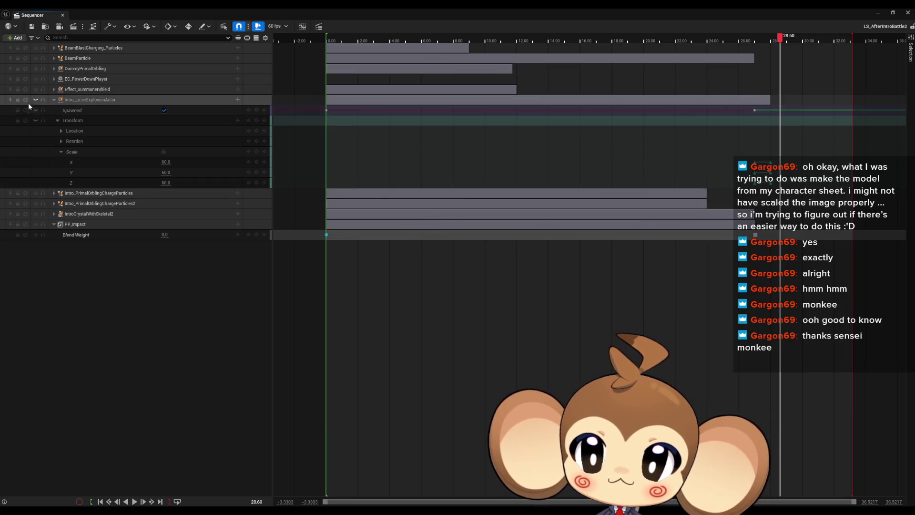
pyautogui.click(53, 101)
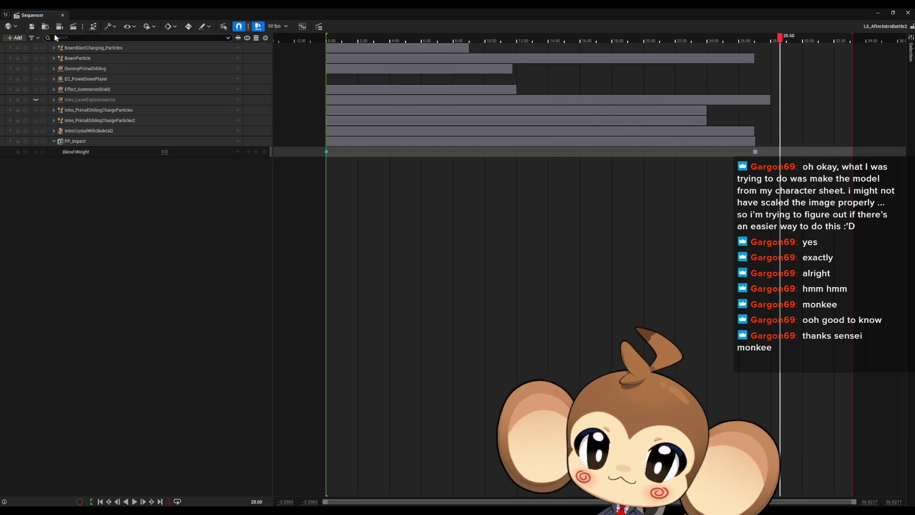
pyautogui.doubleClick(525, 8)
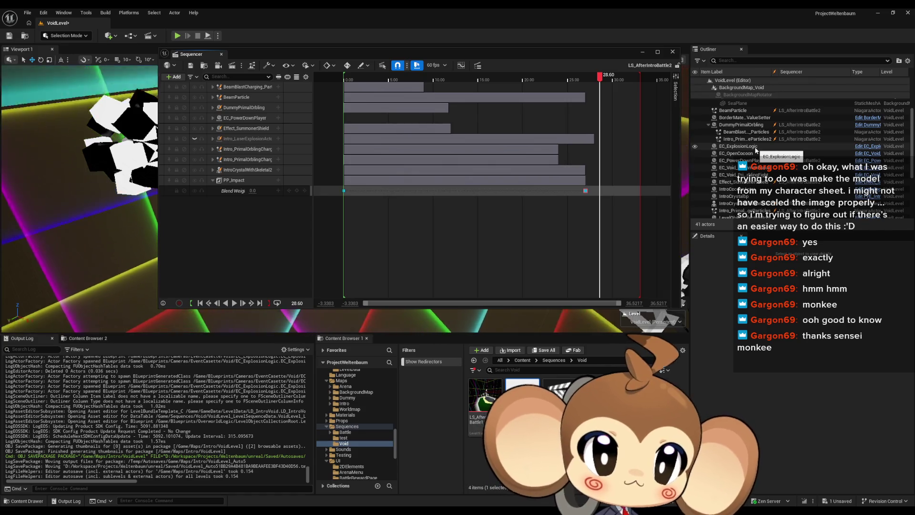
pyautogui.click(756, 147)
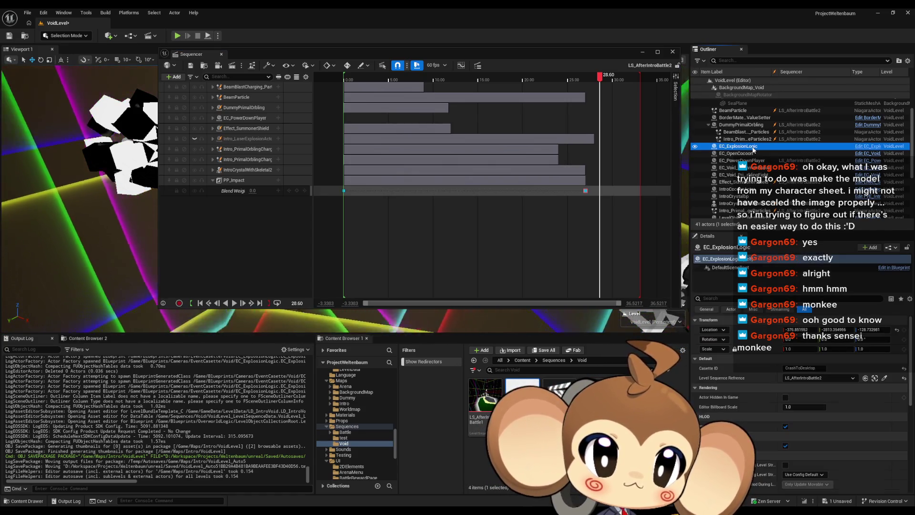
# Step: Add EC_ExplosionLogic to the sequence as a track with an Events sub-track
pyautogui.click(173, 77)
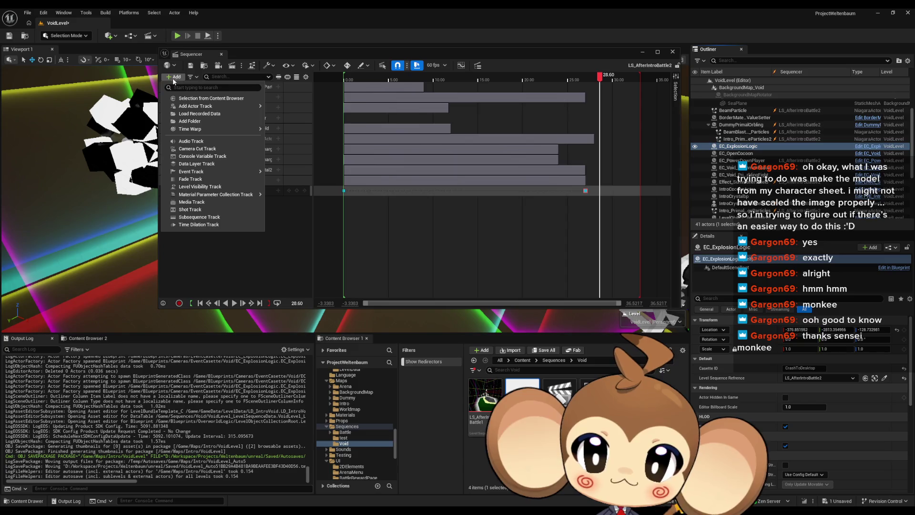
pyautogui.moveTo(193, 107)
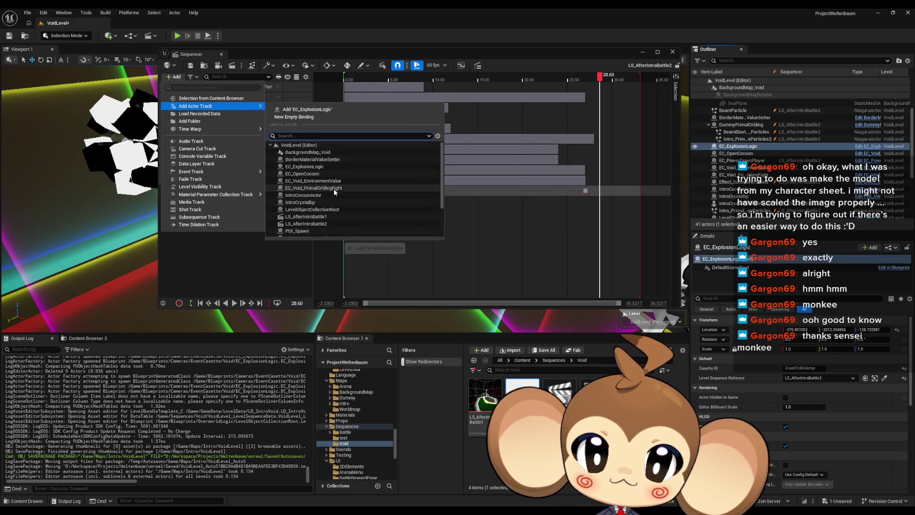
pyautogui.click(325, 165)
pyautogui.click(279, 118)
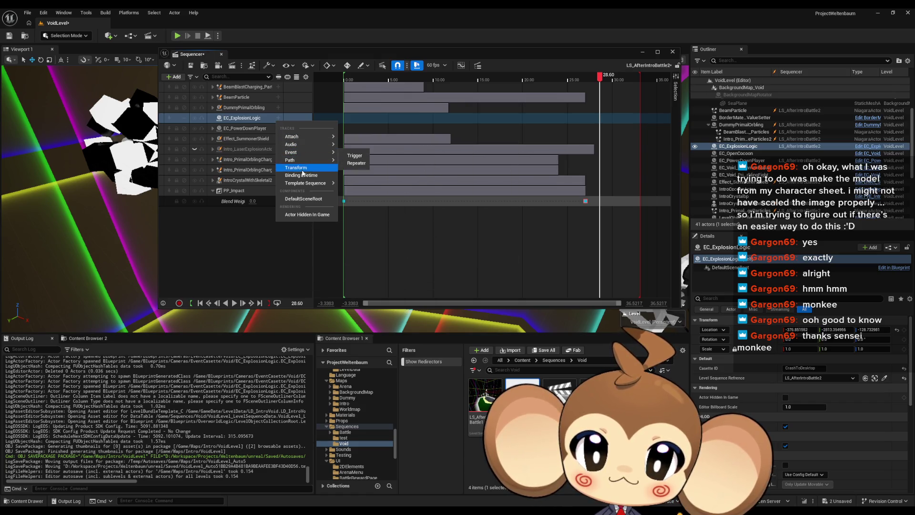
pyautogui.moveTo(297, 134)
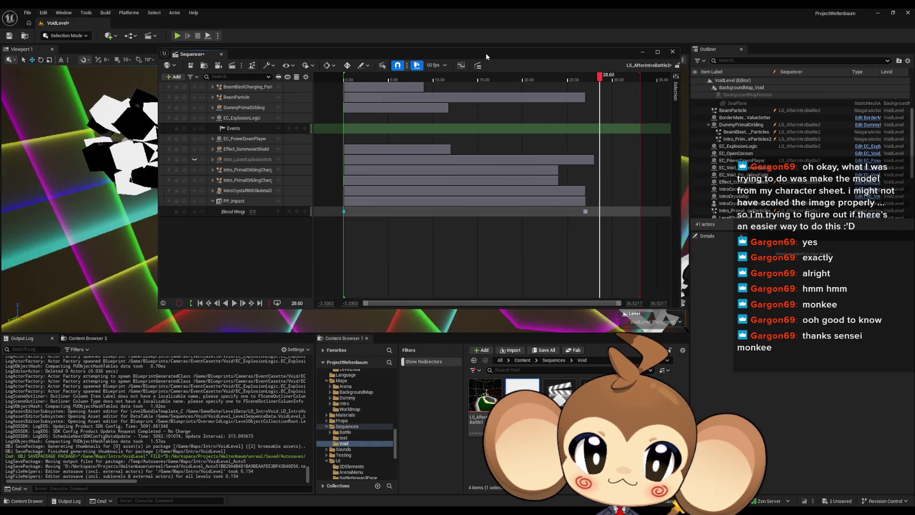
# Step: Key an event at 27.00 on the Events track and open it in the director Blueprint
pyautogui.moveTo(486, 56); pyautogui.dragTo(444, 253)
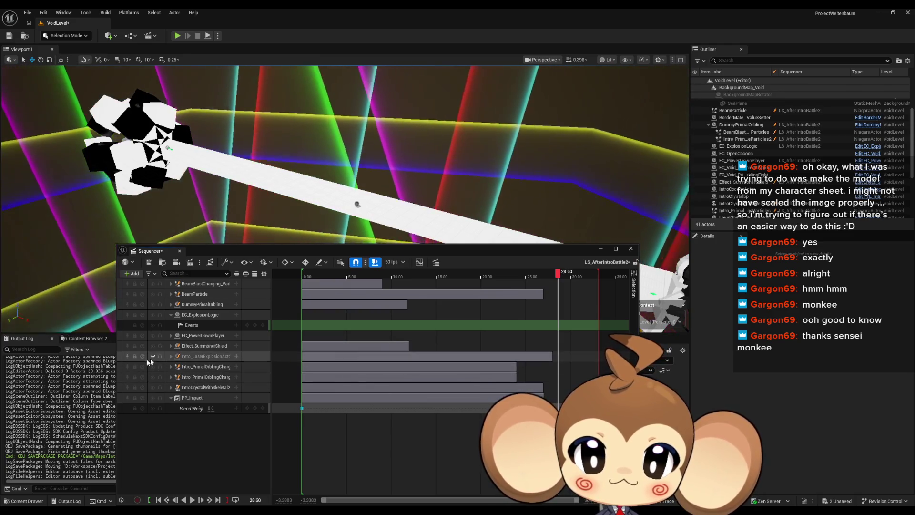
pyautogui.click(171, 356)
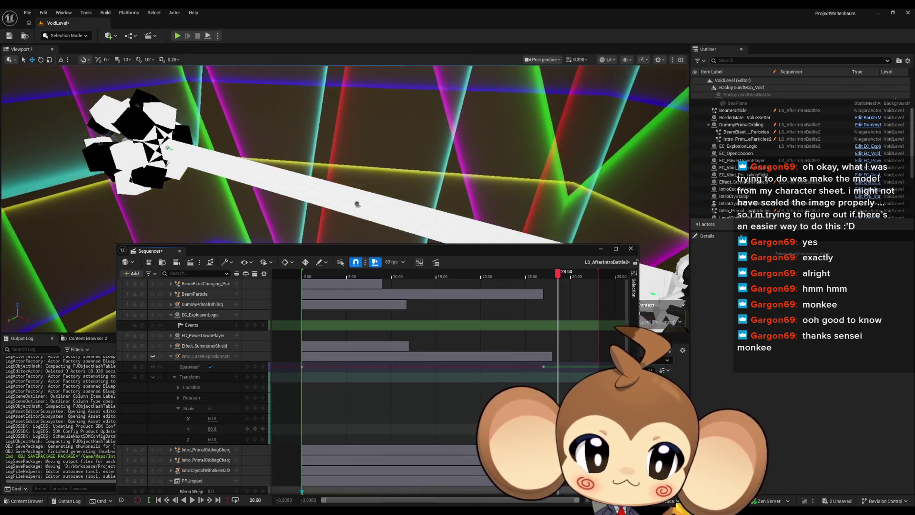
pyautogui.press(',')
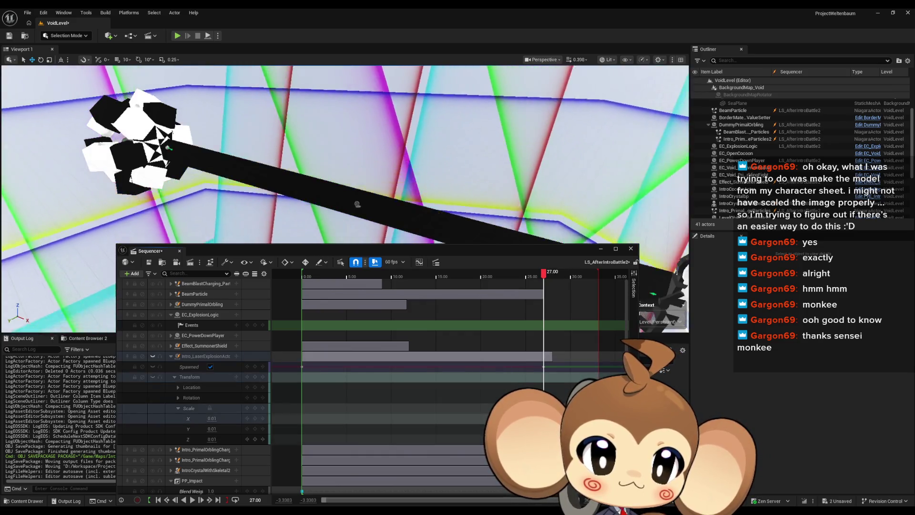
pyautogui.click(256, 326)
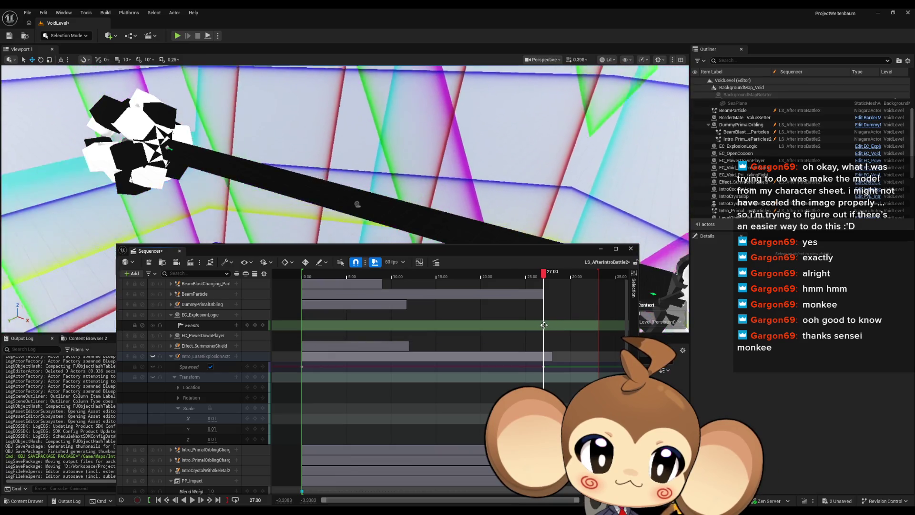
pyautogui.doubleClick(544, 326)
# Step: Wire a Play Casette call from the EC Explosion Logic pin in EC_ExplosionLogic_Event
pyautogui.moveTo(566, 255)
pyautogui.mouseDown()
pyautogui.moveTo(544, 322)
pyautogui.moveTo(530, 332)
pyautogui.mouseUp()
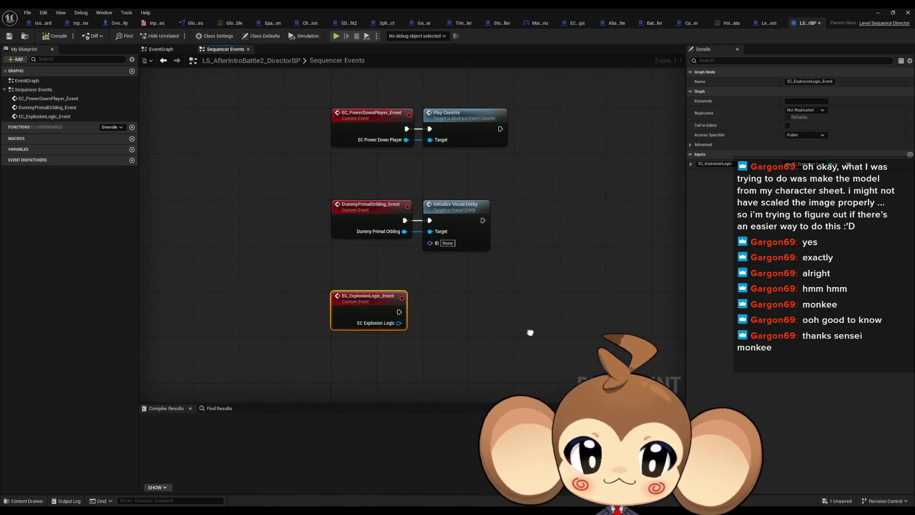
pyautogui.moveTo(451, 316); pyautogui.dragTo(452, 316)
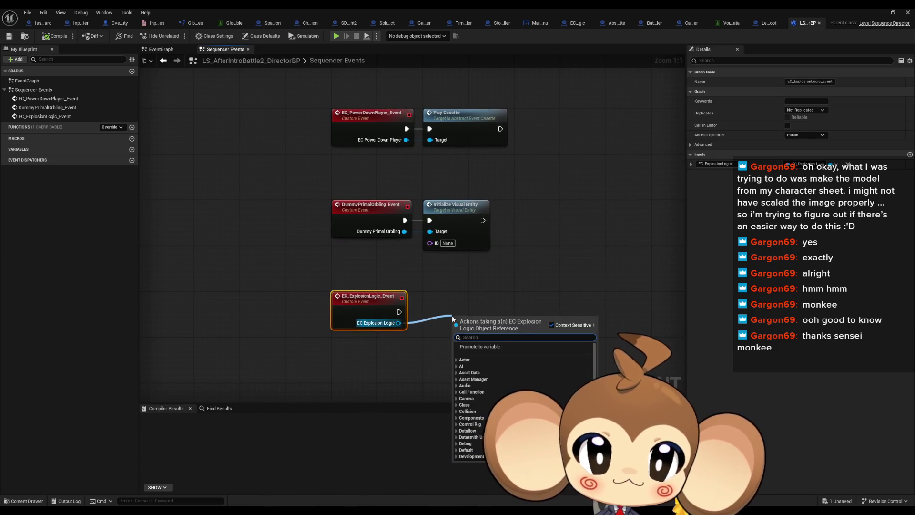
pyautogui.write('play')
pyautogui.press('Return')
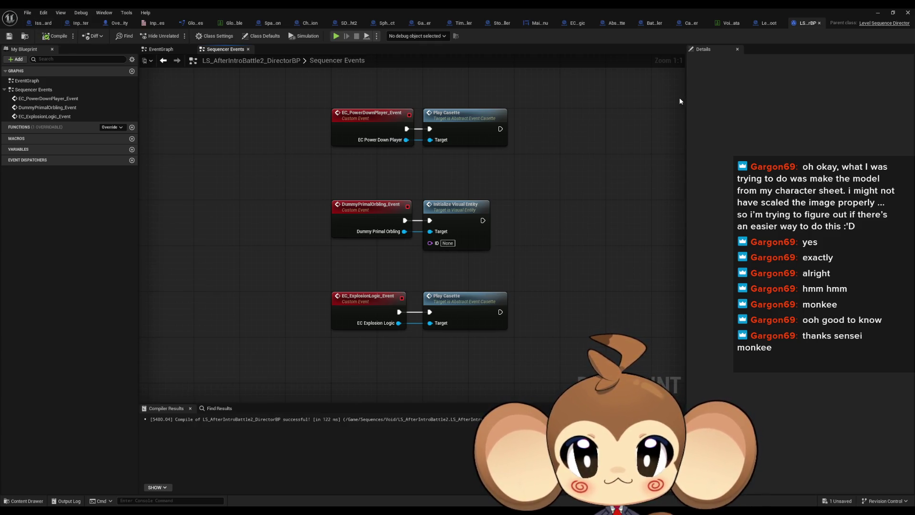
pyautogui.click(878, 13)
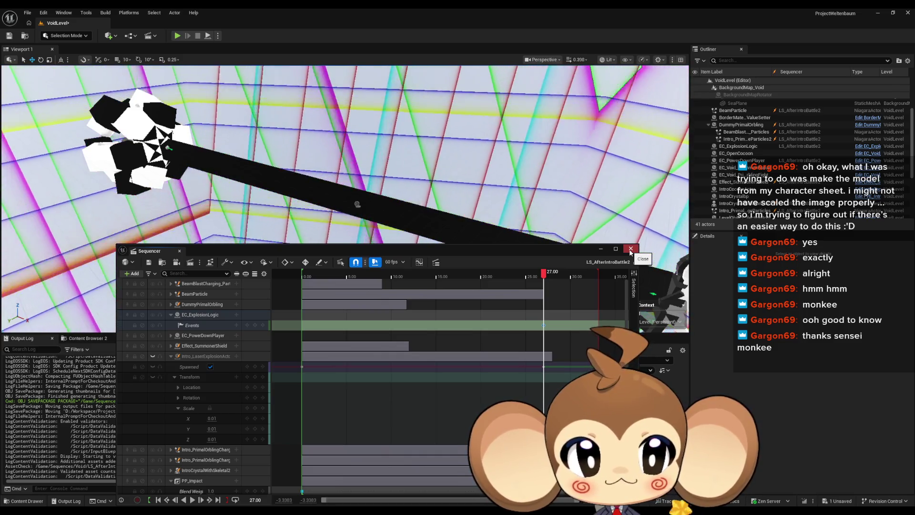
# Step: Close the Sequencer, save VoidLevel, and inspect the EC_OpenCocoon actor
pyautogui.click(631, 249)
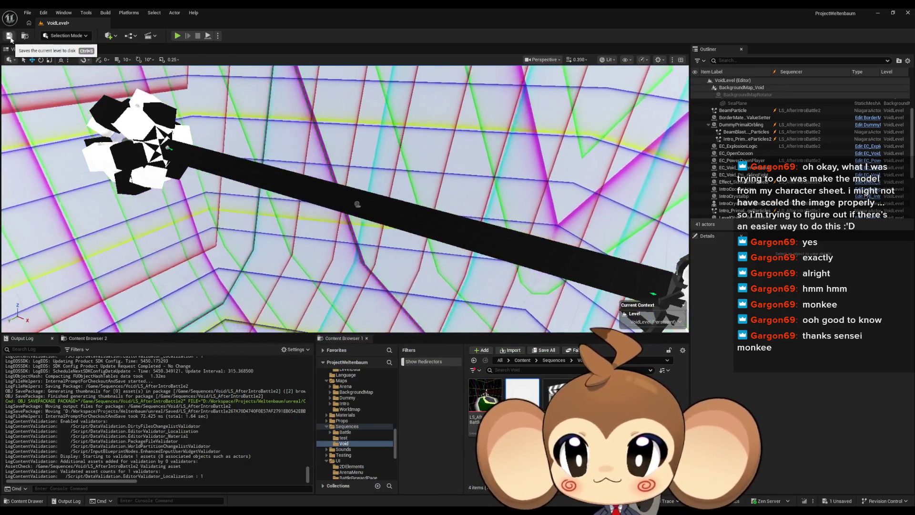
pyautogui.click(10, 38)
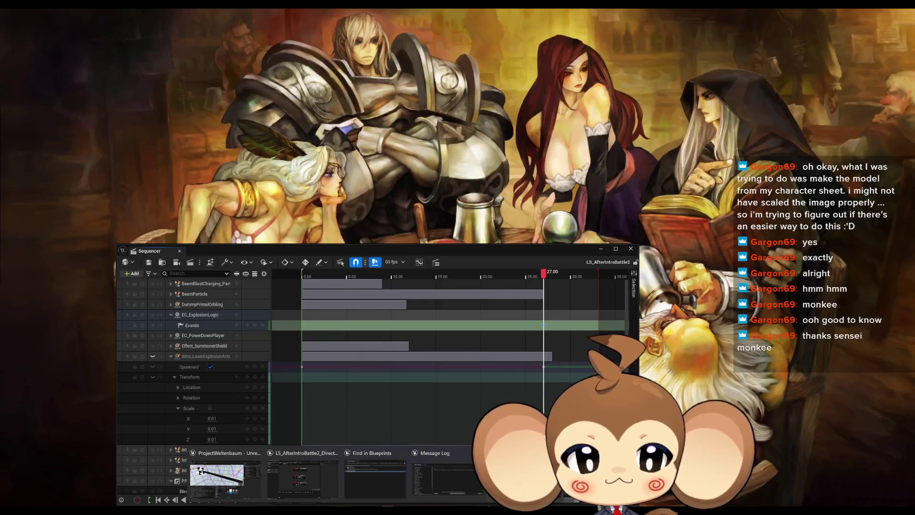
pyautogui.click(303, 476)
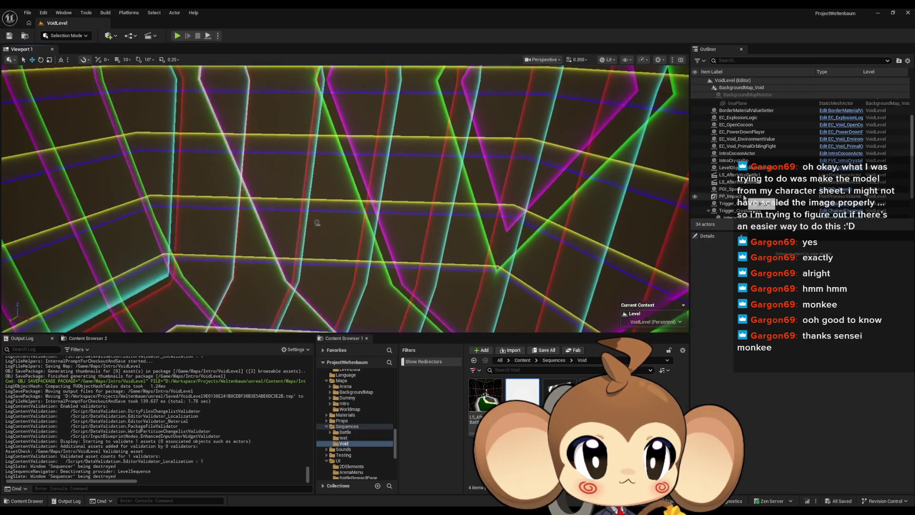
pyautogui.scroll(2, 745, 198)
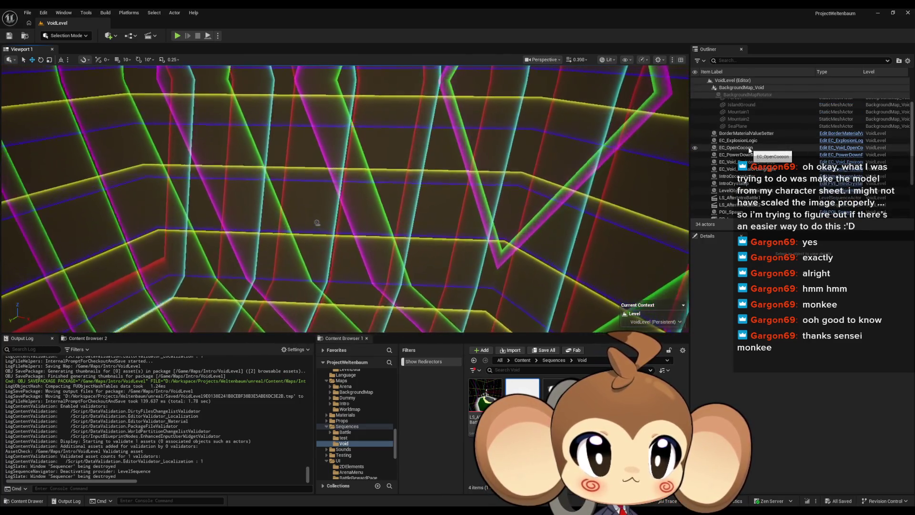
pyautogui.click(749, 151)
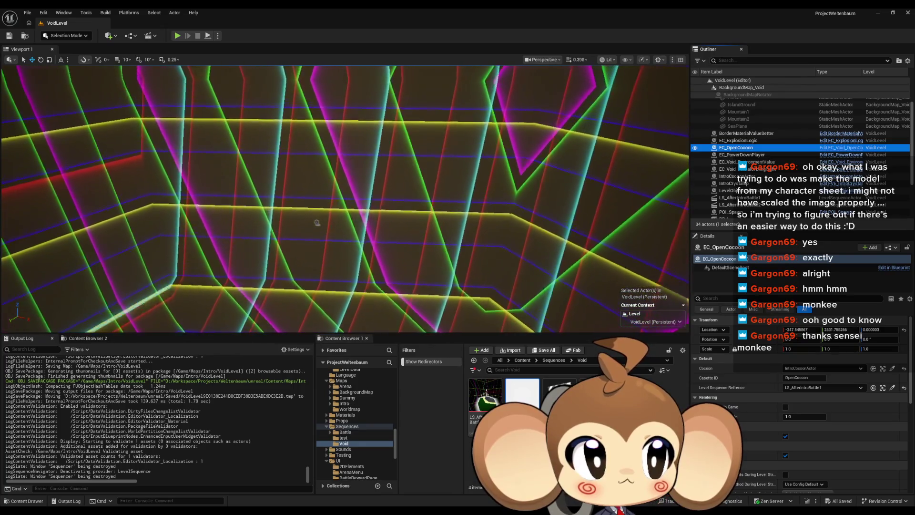
pyautogui.scroll(-1, 804, 139)
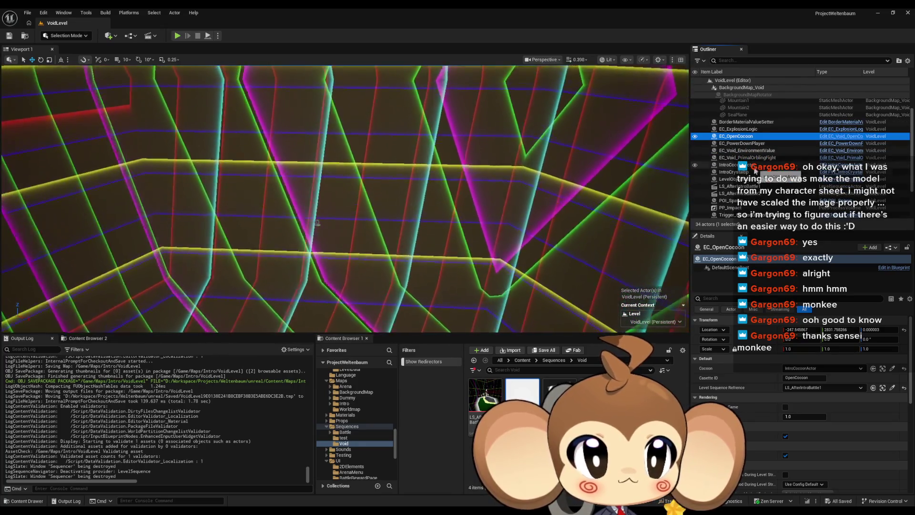
# Step: Nudge LevelObjectCollectionRoot slightly along X, save VoidLevel again, and open the Main map
pyautogui.click(727, 179)
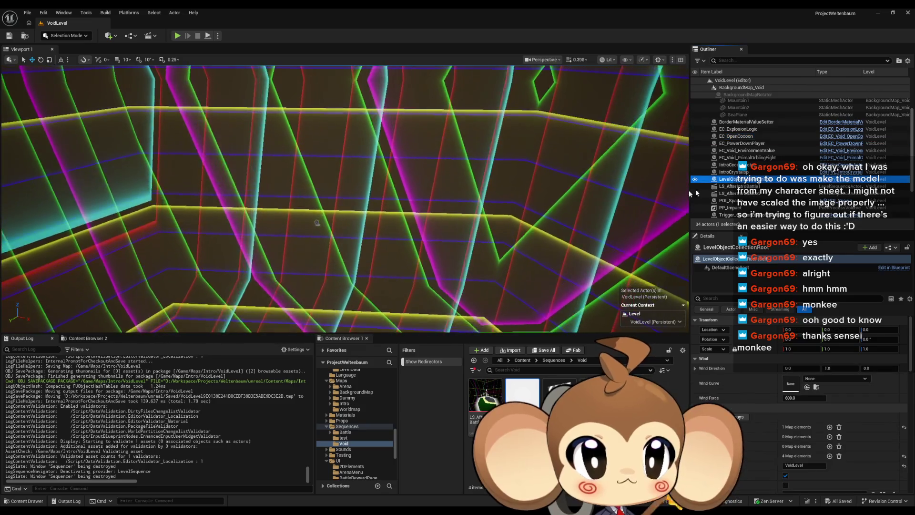
pyautogui.press('f')
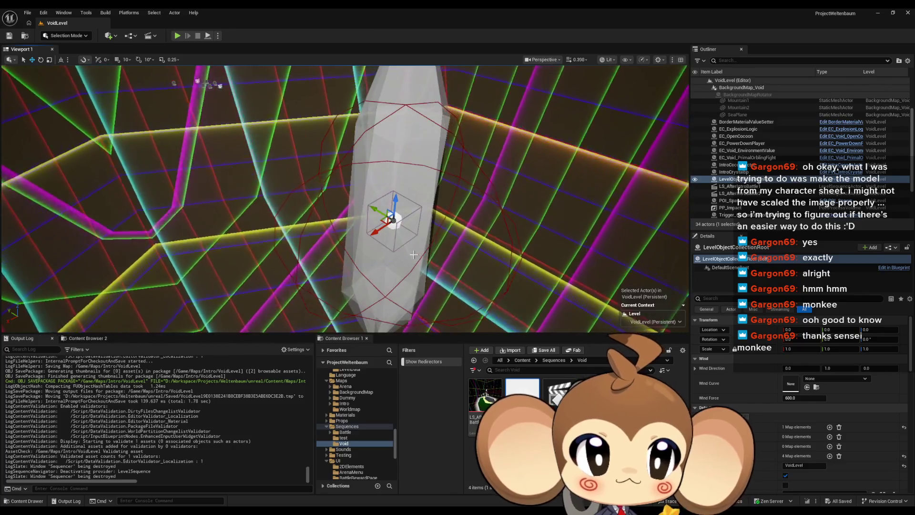
pyautogui.moveTo(376, 240); pyautogui.dragTo(384, 234)
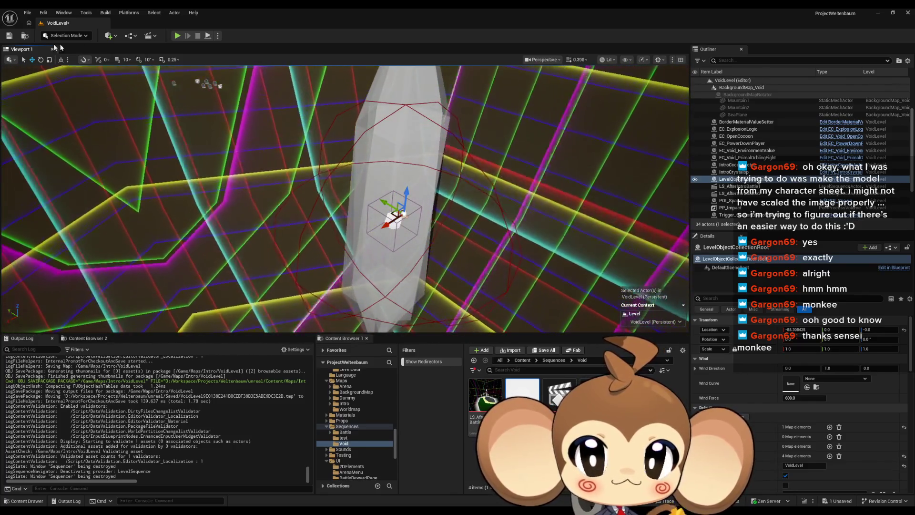
pyautogui.click(8, 37)
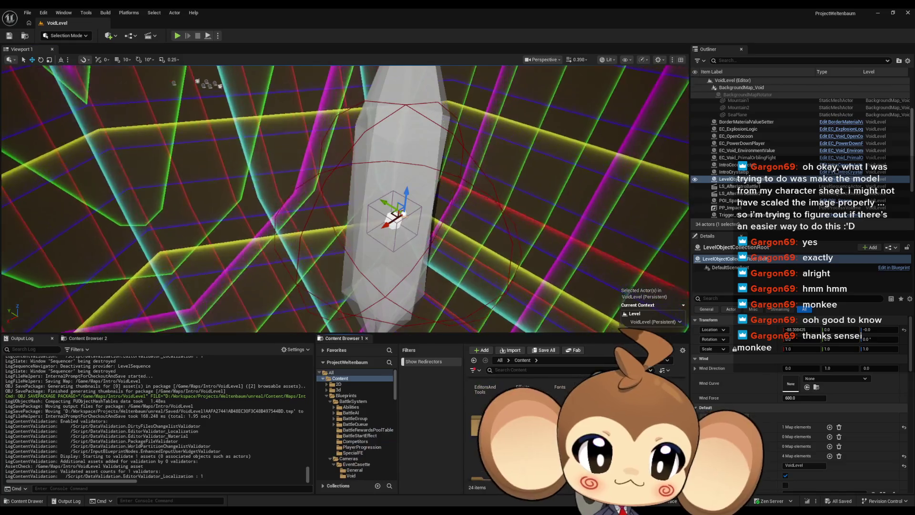
pyautogui.doubleClick(475, 446)
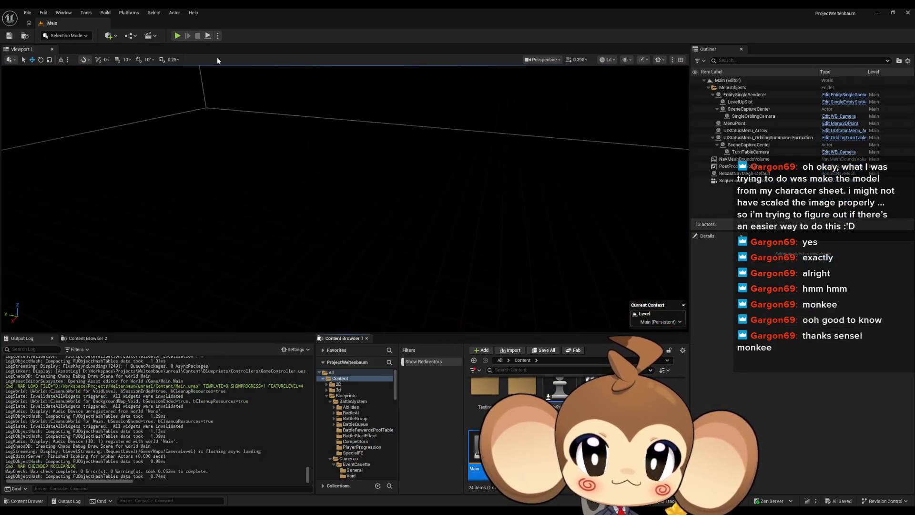
# Step: Run and stop a quick play test of Main, then return to the LS_AfterIntroBattle2 director Blueprint
pyautogui.click(178, 36)
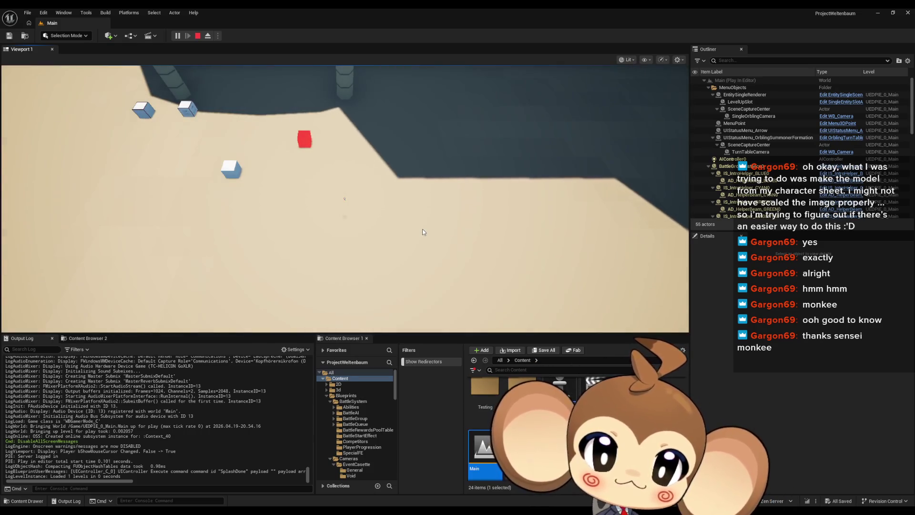
pyautogui.click(198, 37)
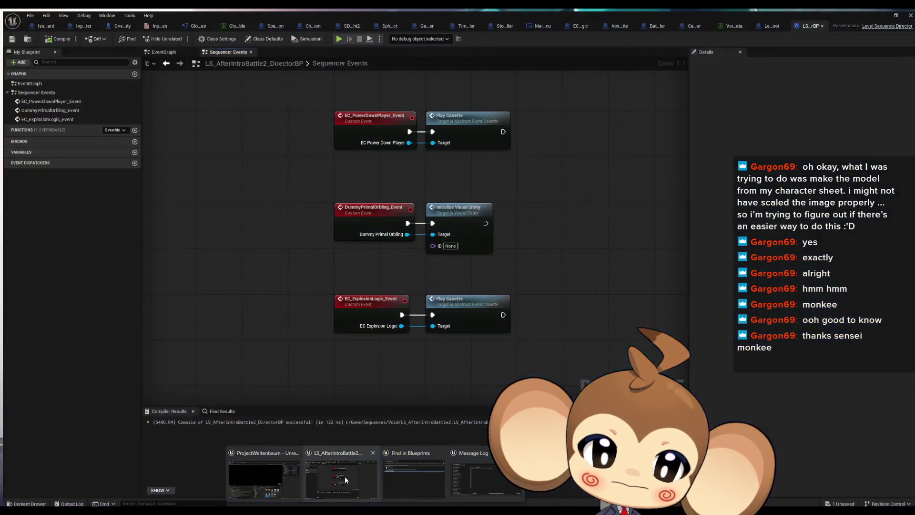
pyautogui.click(345, 476)
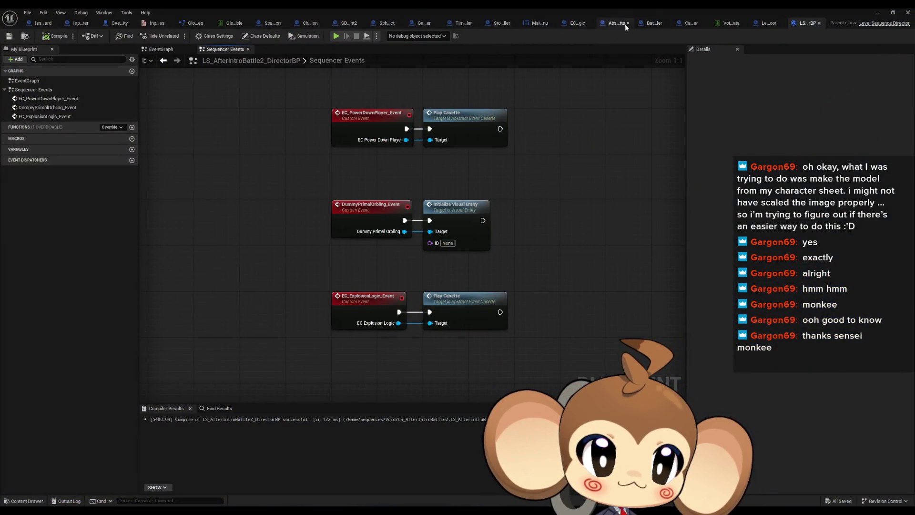
# Step: Close the GameController Blueprint editor and start a new play test reaching VoidLevel's cutscene
pyautogui.click(422, 23)
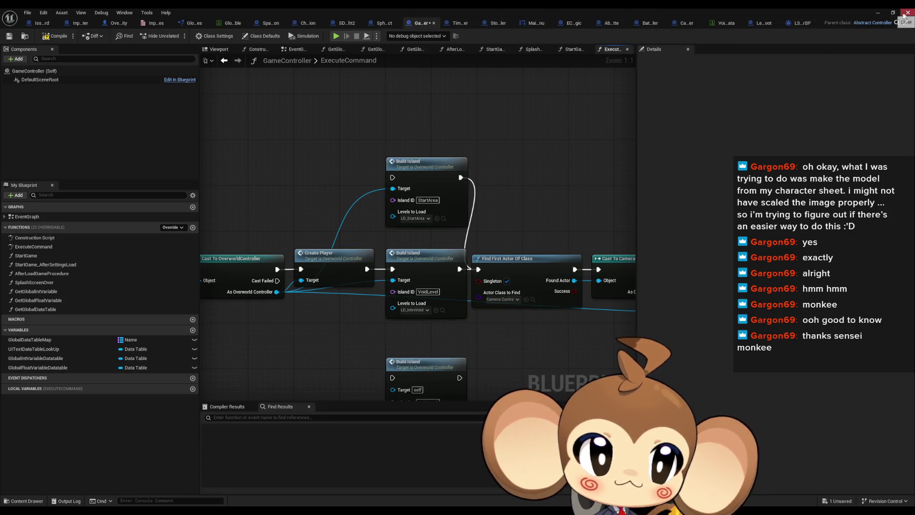
pyautogui.click(907, 15)
pyautogui.click(179, 36)
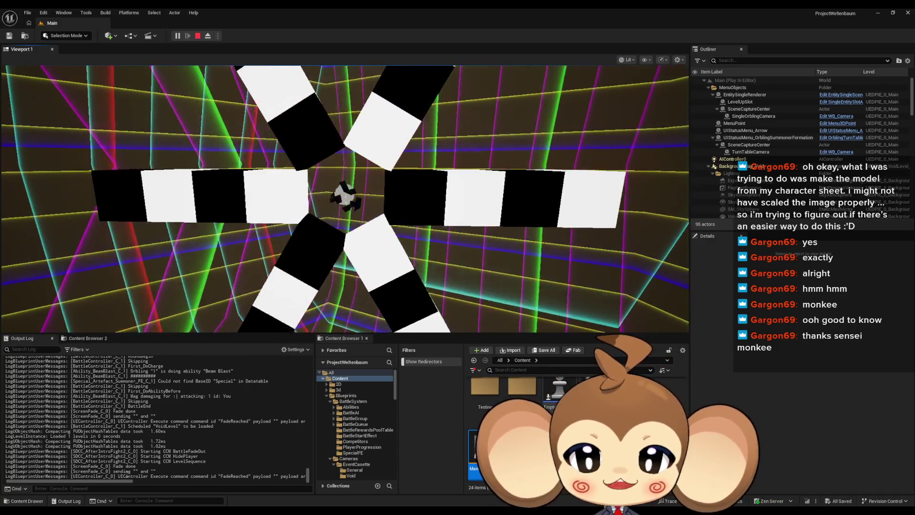
# Step: Watch the laser explosion swell and clear in the running game, then stop the play test
pyautogui.click(490, 208)
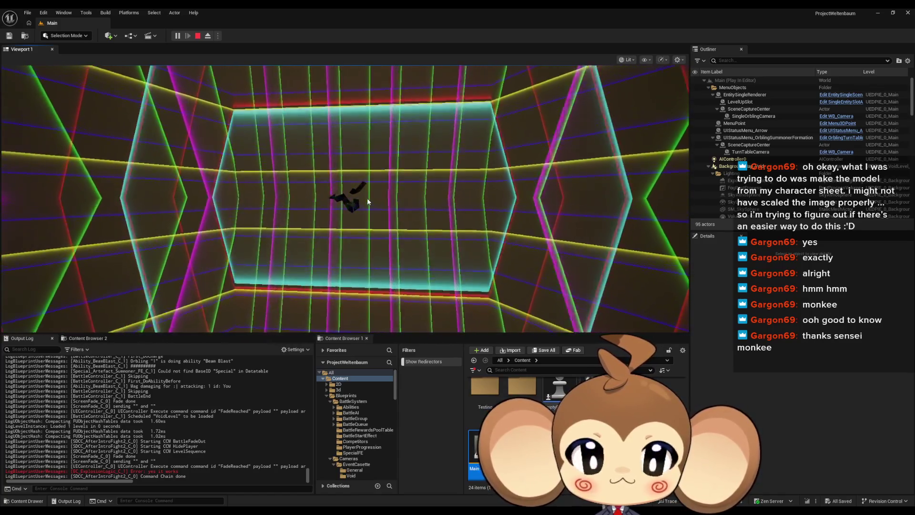
pyautogui.click(200, 35)
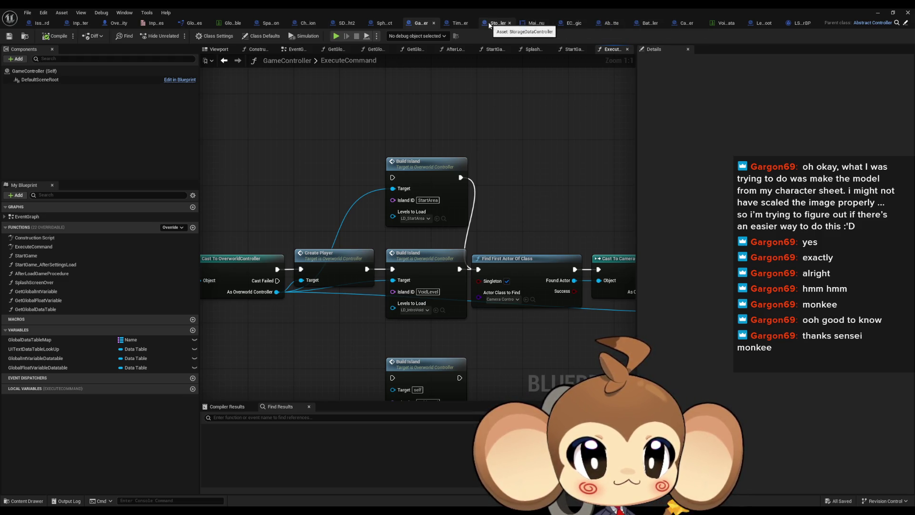
# Step: List SphereEffect's Speed references by name and jump to InitializeRegularSphereEffect's Set Speed
pyautogui.click(384, 23)
pyautogui.moveTo(439, 311)
pyautogui.mouseDown()
pyautogui.moveTo(619, 320)
pyautogui.moveTo(682, 372)
pyautogui.moveTo(838, 381)
pyautogui.mouseUp()
pyautogui.click(300, 252)
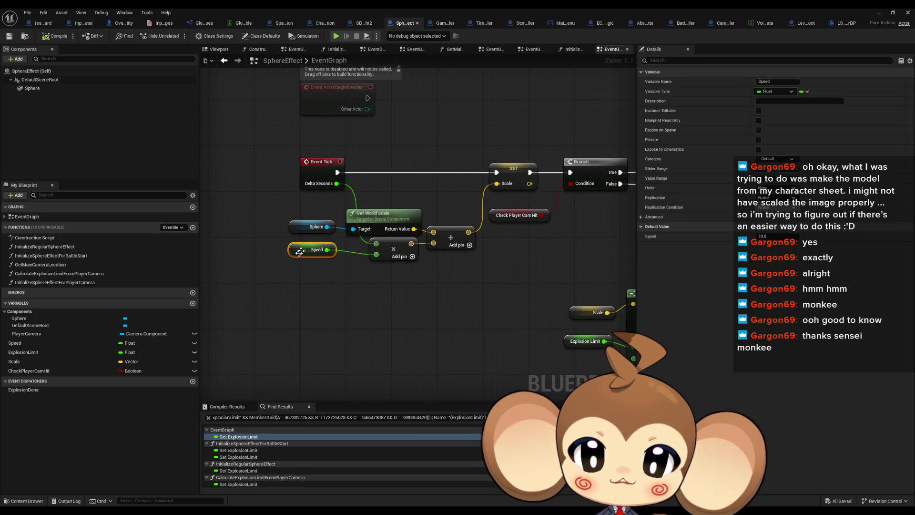
pyautogui.rightClick(19, 344)
pyautogui.click(129, 378)
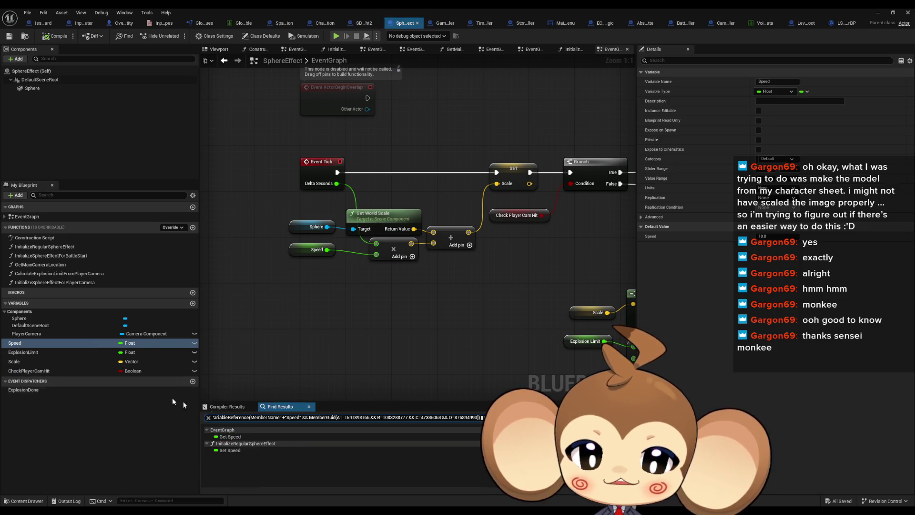
pyautogui.click(231, 451)
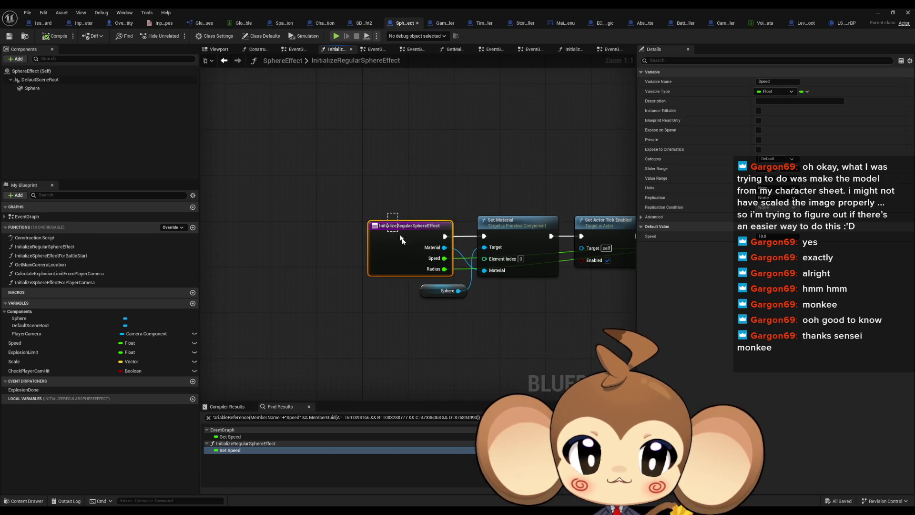
# Step: Select the SET Speed node and open the InitializeSphereEffectForPlayerCamera function graph
pyautogui.click(398, 235)
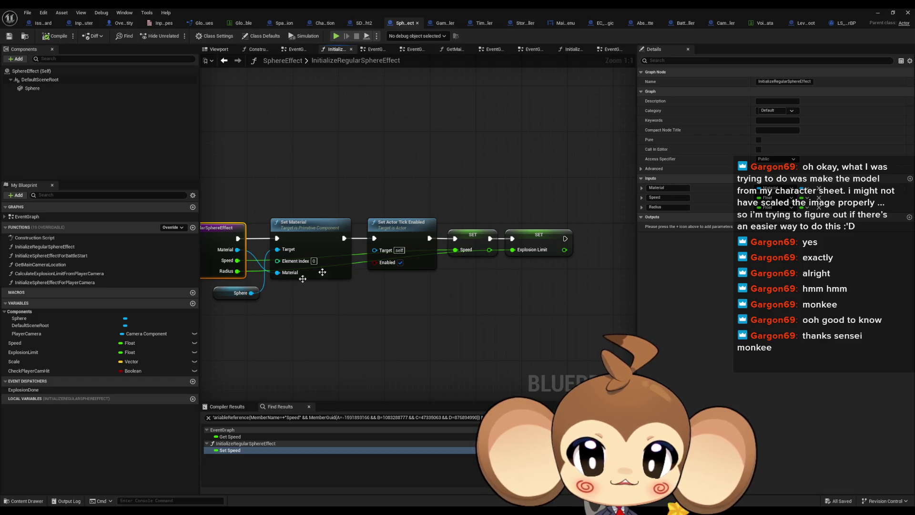
pyautogui.moveTo(500, 185)
pyautogui.mouseDown()
pyautogui.moveTo(448, 292)
pyautogui.moveTo(478, 307)
pyautogui.mouseUp()
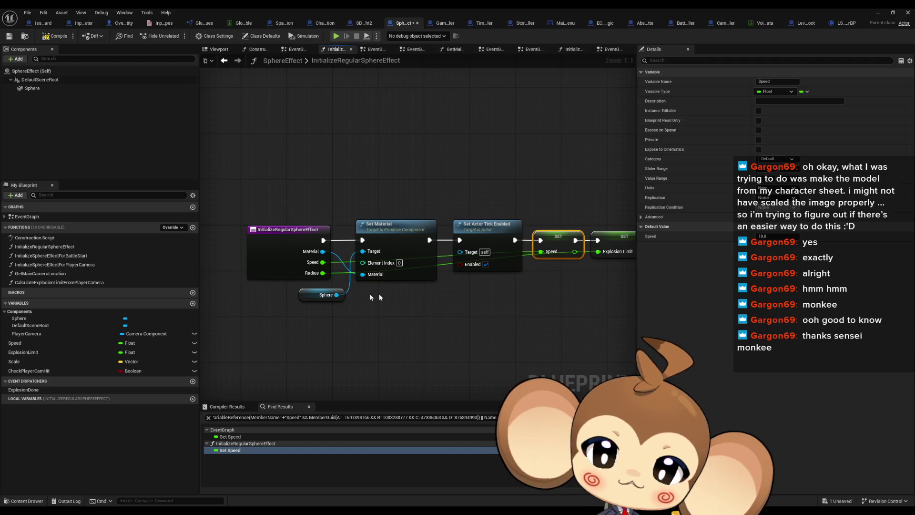
pyautogui.doubleClick(93, 265)
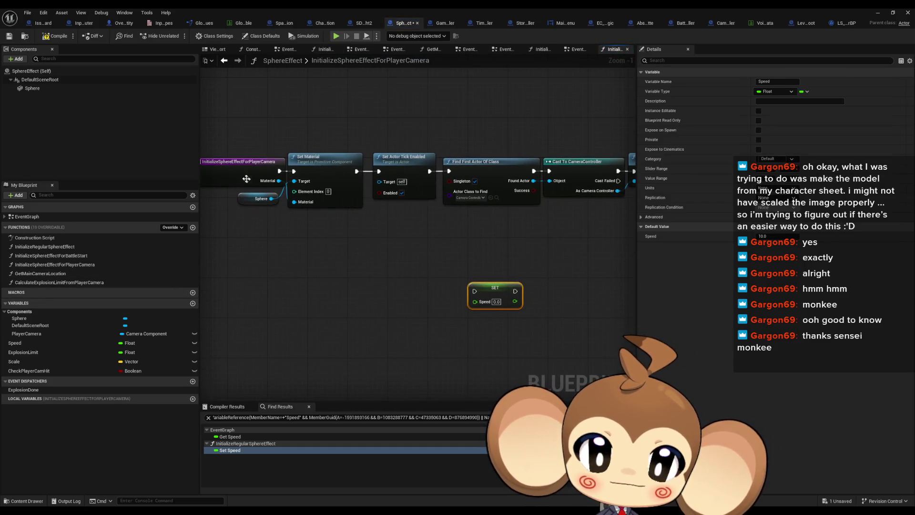
# Step: Add a Speed float input to the function entry node and wire it into SET Speed
pyautogui.click(255, 201)
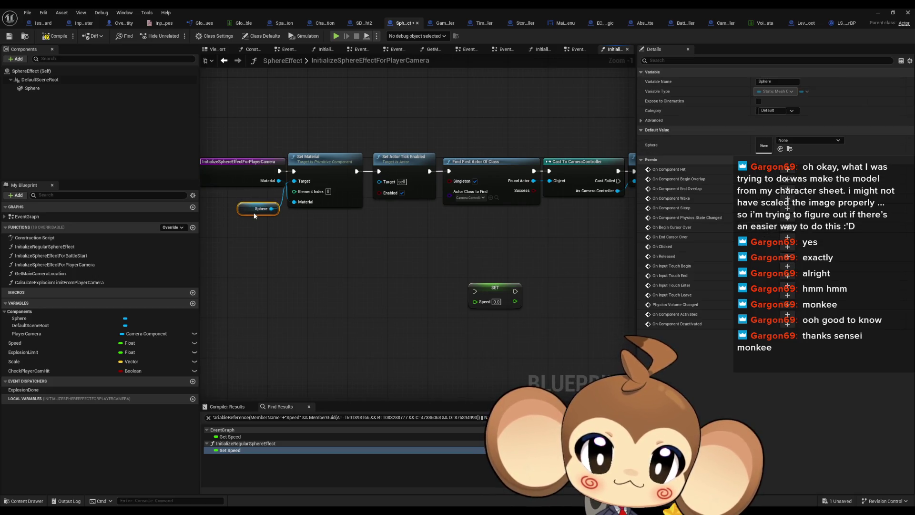
pyautogui.click(257, 174)
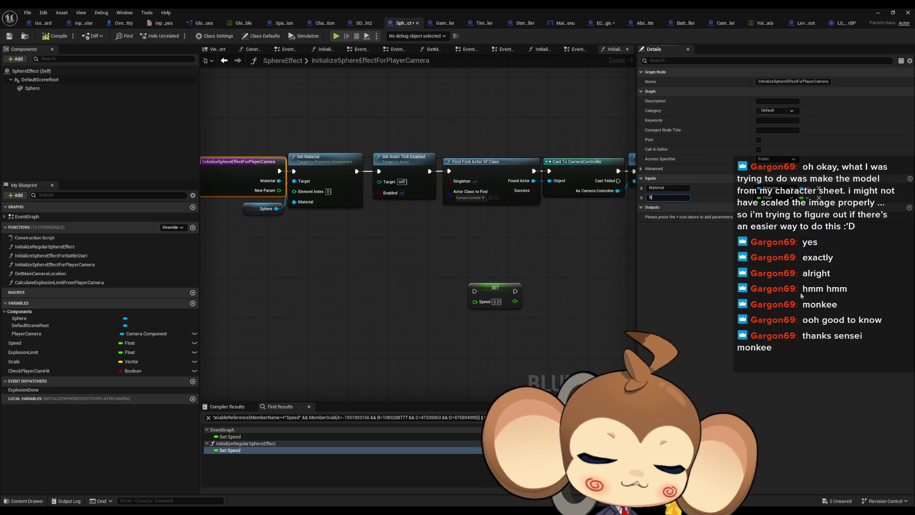
pyautogui.moveTo(475, 301); pyautogui.dragTo(279, 191)
# Step: Move the SET Speed node to the chain's end after Check Player Cam Hit
pyautogui.scroll(-2, 311, 288)
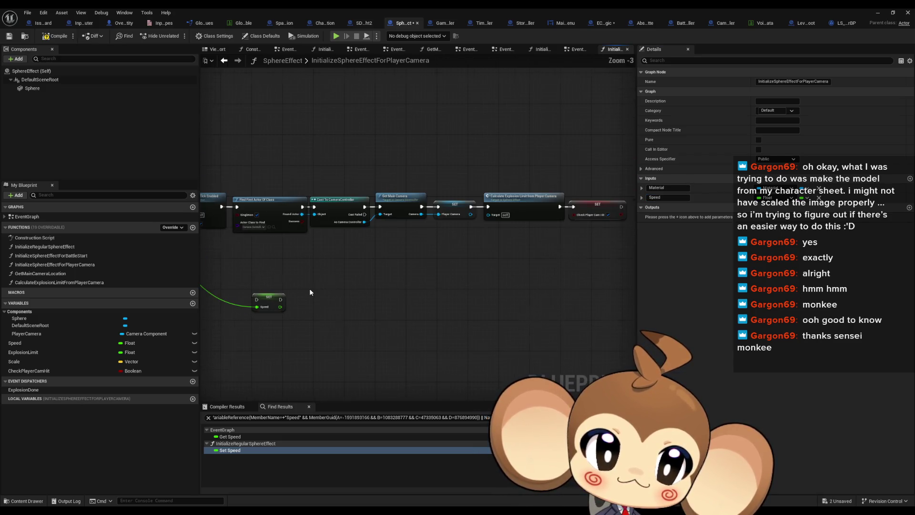
pyautogui.moveTo(260, 299)
pyautogui.mouseDown()
pyautogui.moveTo(615, 217)
pyautogui.moveTo(566, 217)
pyautogui.mouseUp()
pyautogui.scroll(3, 566, 217)
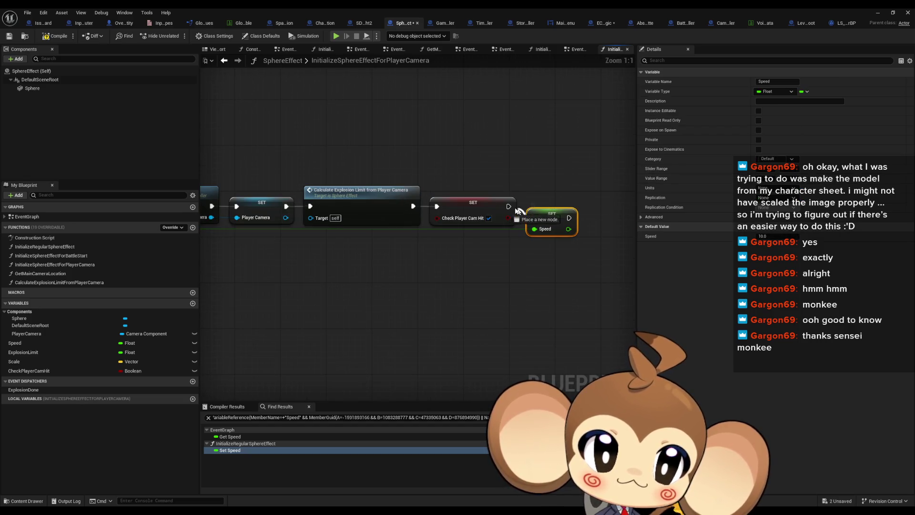
pyautogui.click(460, 271)
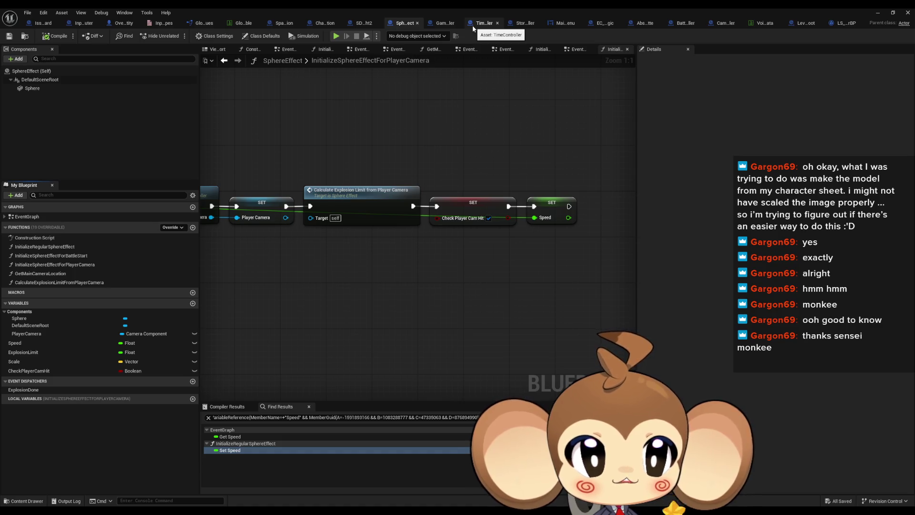
pyautogui.click(603, 23)
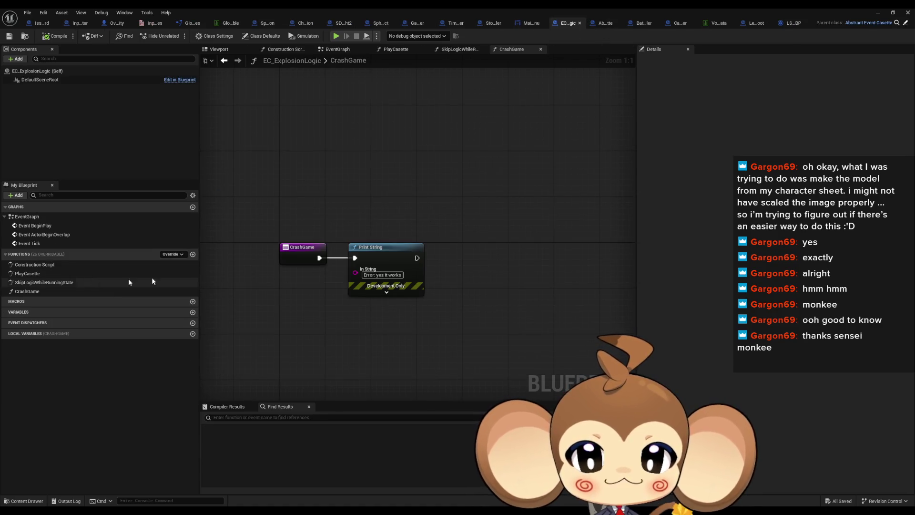
# Step: Set the sphere effect's Speed in PlayCasette to 50.0, then minimize the Blueprint editor to watch the game
pyautogui.doubleClick(37, 275)
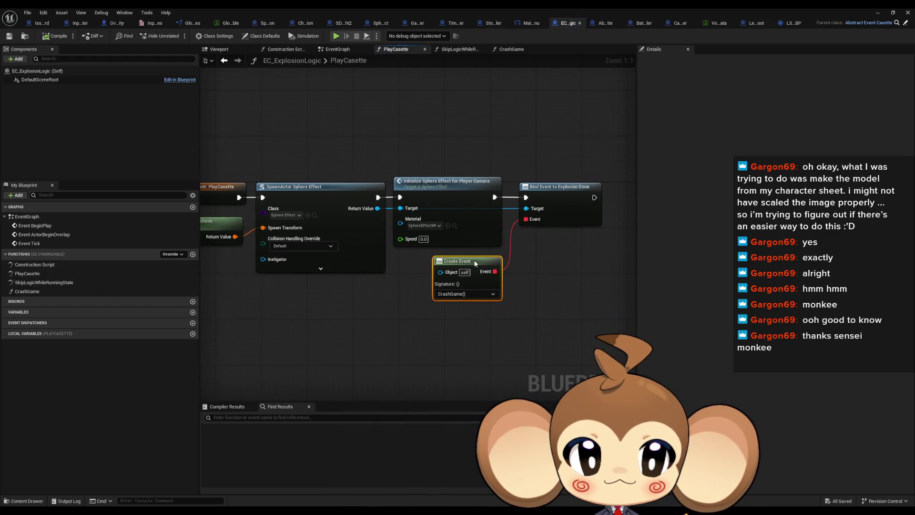
pyautogui.click(403, 337)
pyautogui.write('50')
pyautogui.press('Return')
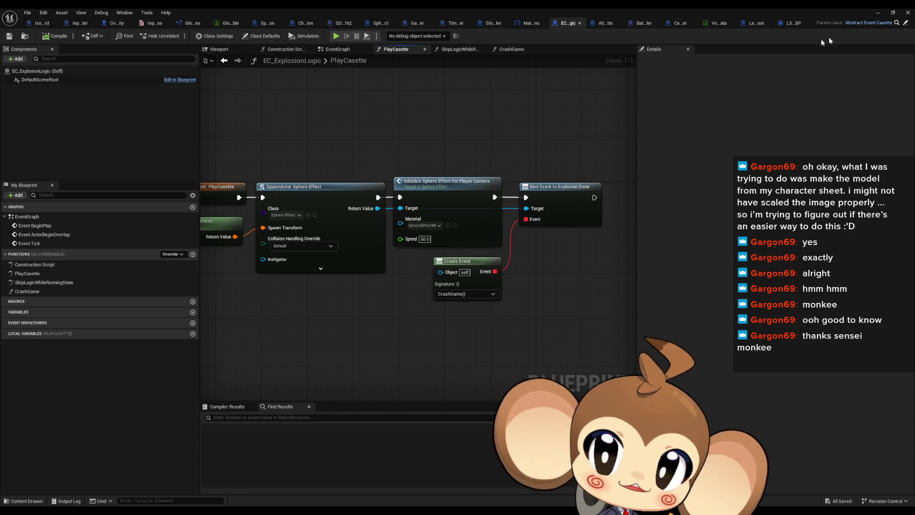
pyautogui.click(885, 12)
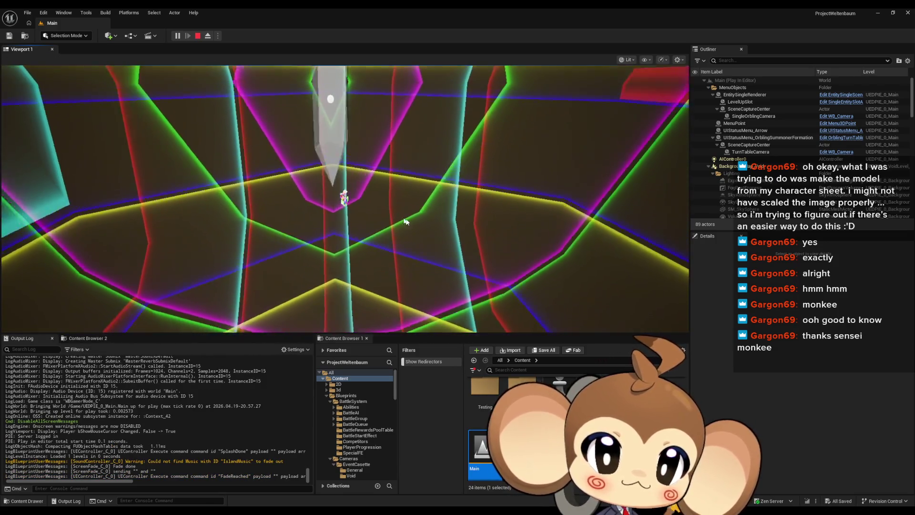
pyautogui.click(431, 215)
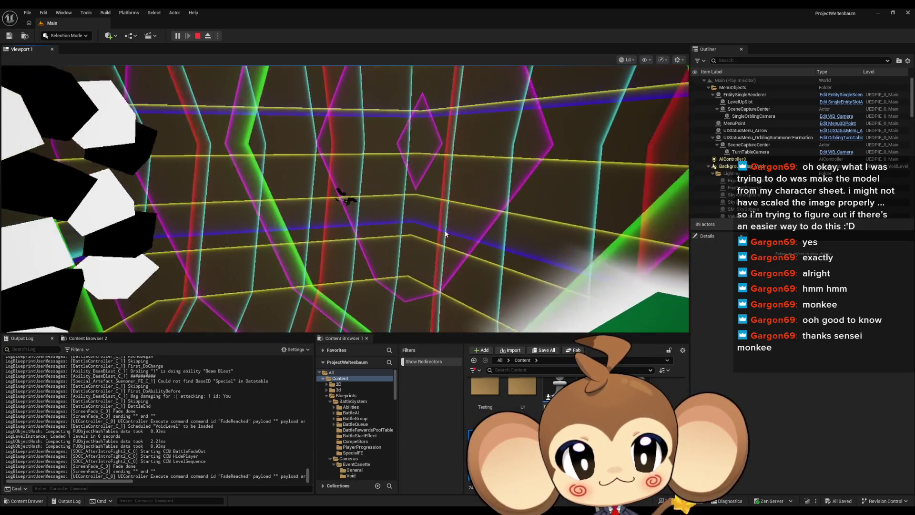
pyautogui.click(420, 238)
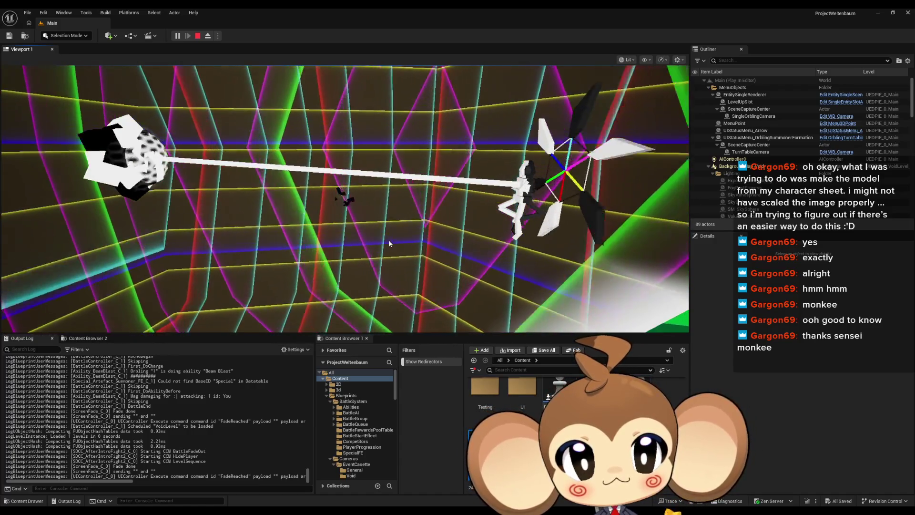
# Step: Stop the running play session with Esc and start Play again from the beginning
pyautogui.click(385, 243)
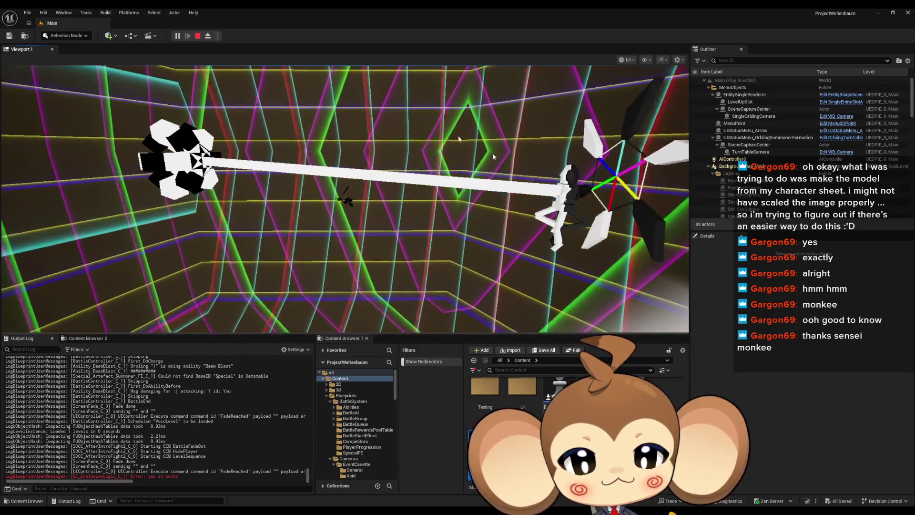
pyautogui.press('Escape')
pyautogui.click(178, 37)
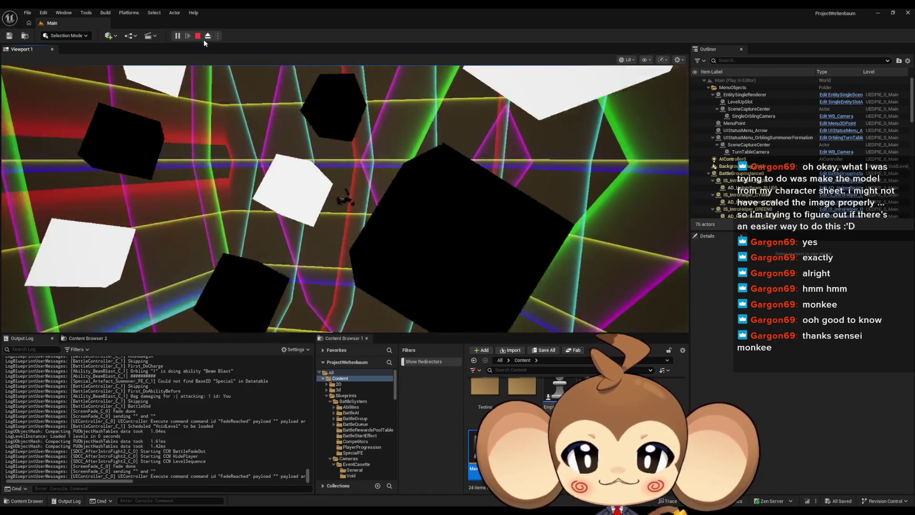
# Step: Stop the play session, show the Blueprints folder and bring up the InputRouter Blueprint editor
pyautogui.click(198, 35)
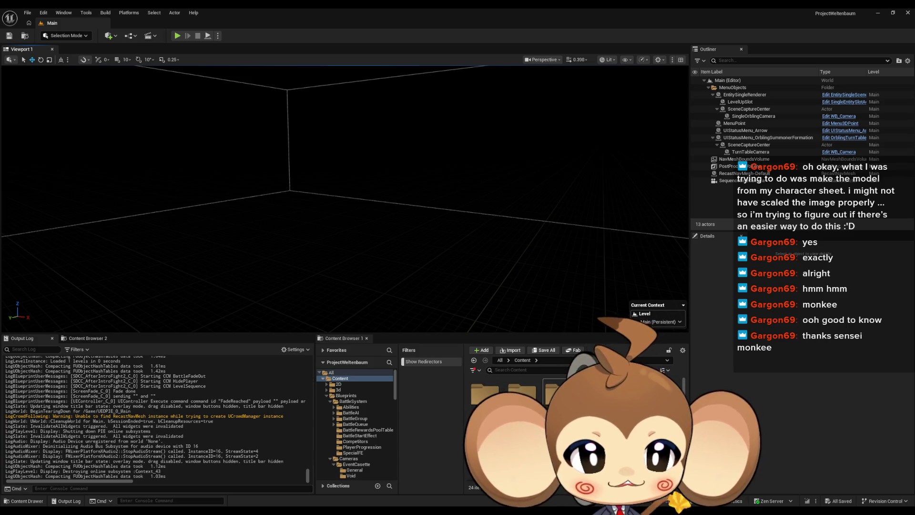
pyautogui.click(346, 395)
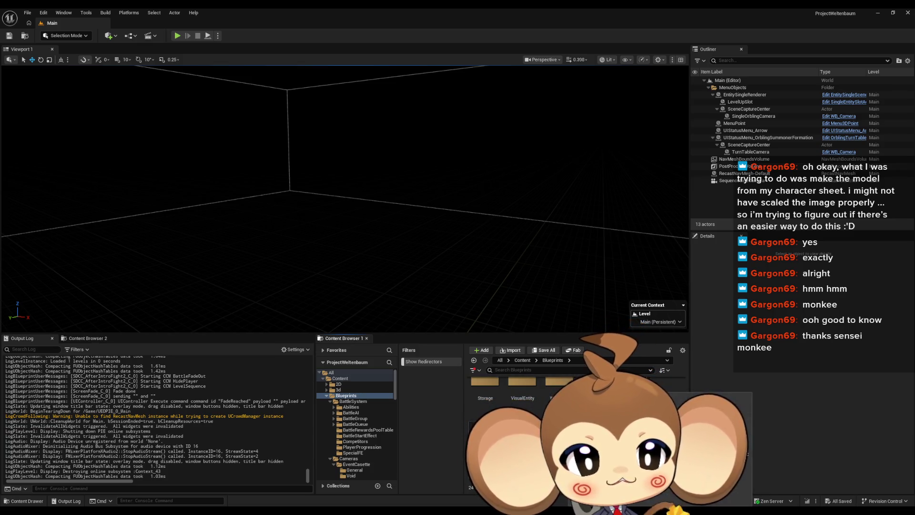
pyautogui.hotkey('alt', 'Tab')
pyautogui.scroll(2, 370, 272)
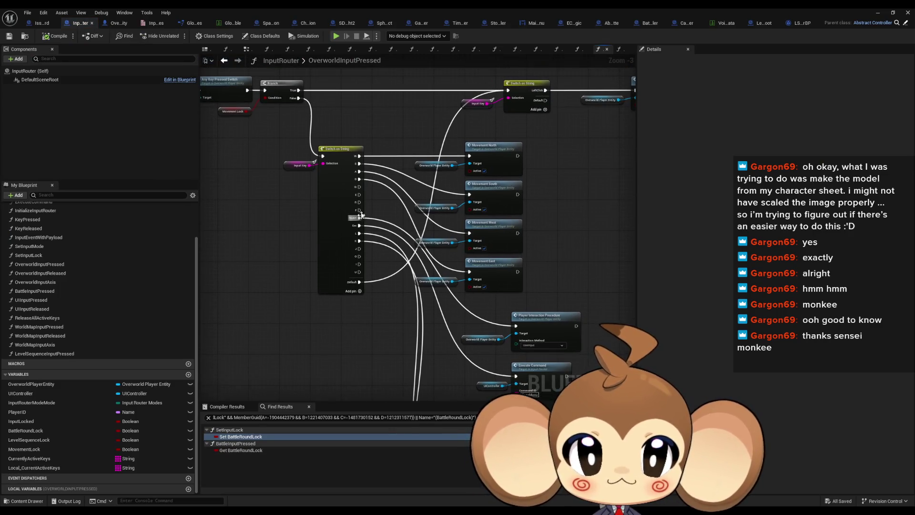
pyautogui.scroll(1, 418, 262)
pyautogui.scroll(-4, 419, 261)
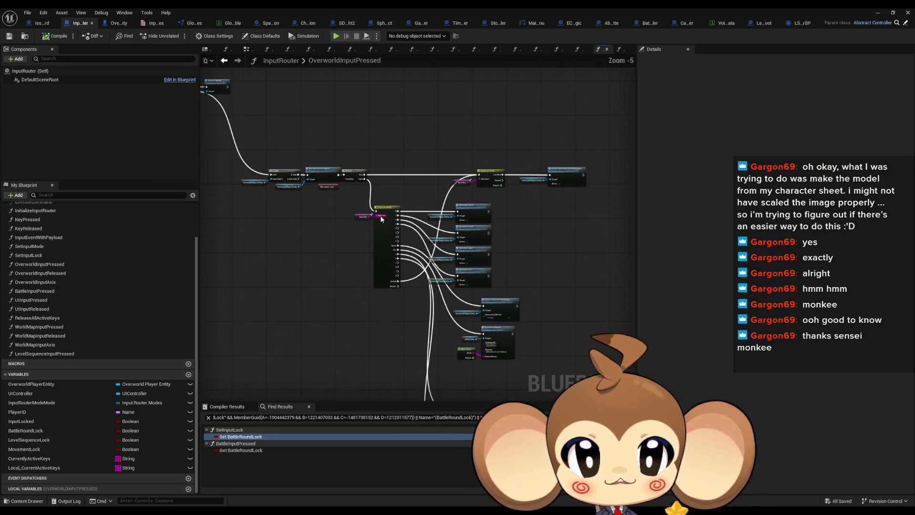
pyautogui.scroll(3, 429, 262)
pyautogui.moveTo(457, 261)
pyautogui.mouseDown()
pyautogui.moveTo(300, 237)
pyautogui.moveTo(501, 337)
pyautogui.moveTo(526, 322)
pyautogui.mouseUp()
pyautogui.scroll(-5, 526, 322)
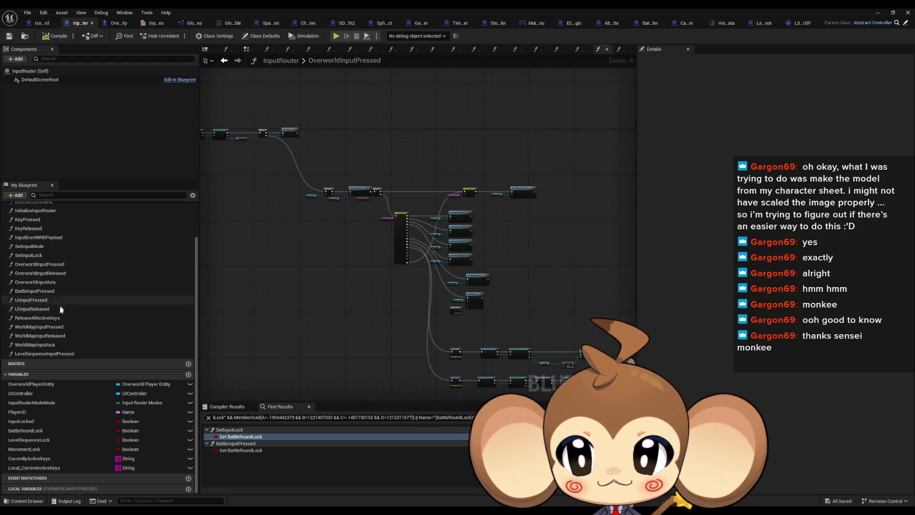
# Step: Open LevelSequenceInputPressed and inspect its Switch on String, Level Sequence Lock and Skip Level Sequence nodes
pyautogui.doubleClick(51, 354)
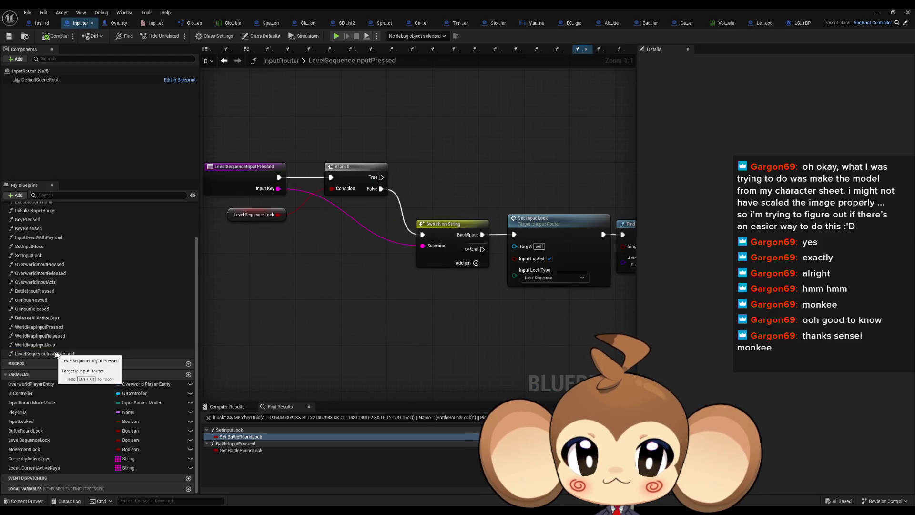
pyautogui.moveTo(534, 297); pyautogui.dragTo(410, 215)
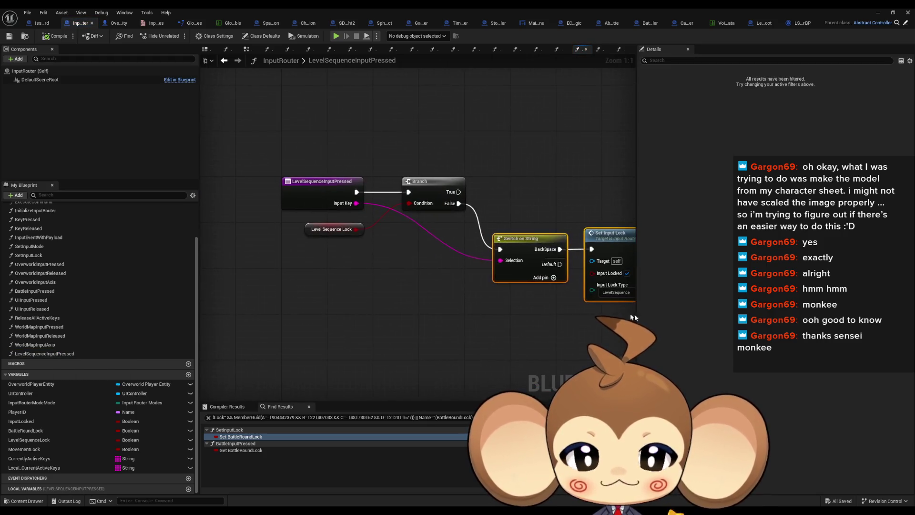
pyautogui.moveTo(388, 277); pyautogui.dragTo(306, 222)
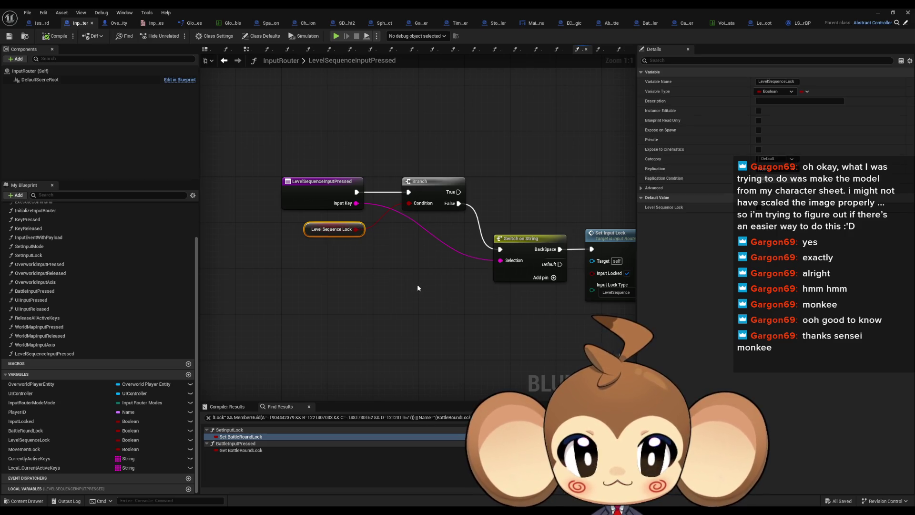
pyautogui.moveTo(417, 288); pyautogui.dragTo(31, 259)
pyautogui.moveTo(321, 391)
pyautogui.mouseDown()
pyautogui.moveTo(266, 262)
pyautogui.moveTo(313, 270)
pyautogui.mouseUp()
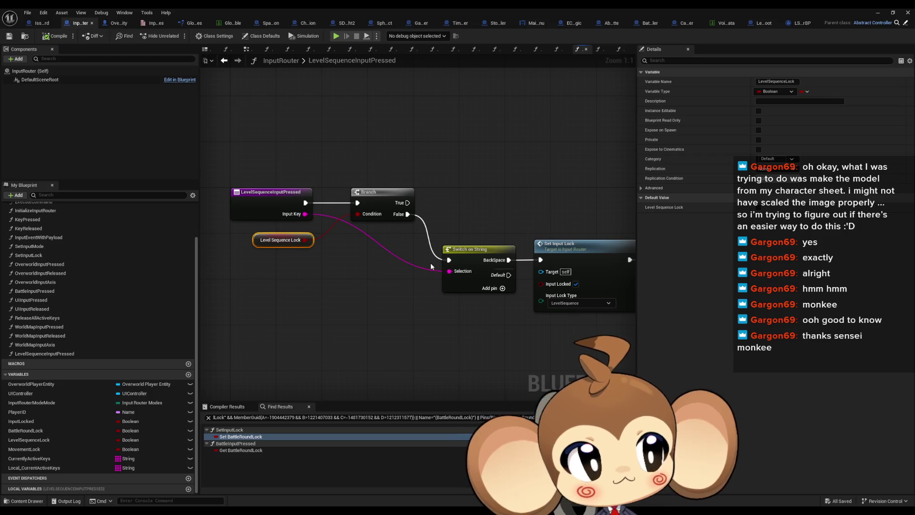
pyautogui.scroll(-3, 487, 194)
pyautogui.click(526, 178)
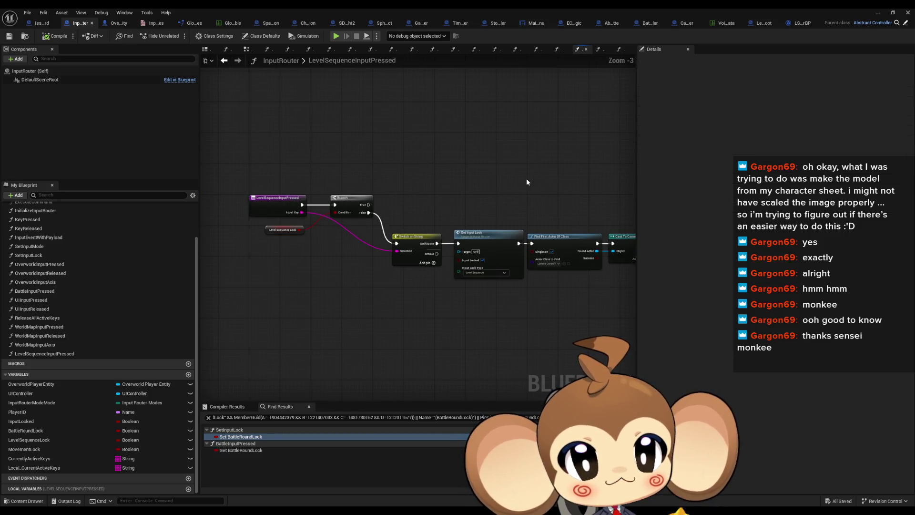
pyautogui.moveTo(448, 191); pyautogui.dragTo(470, 174)
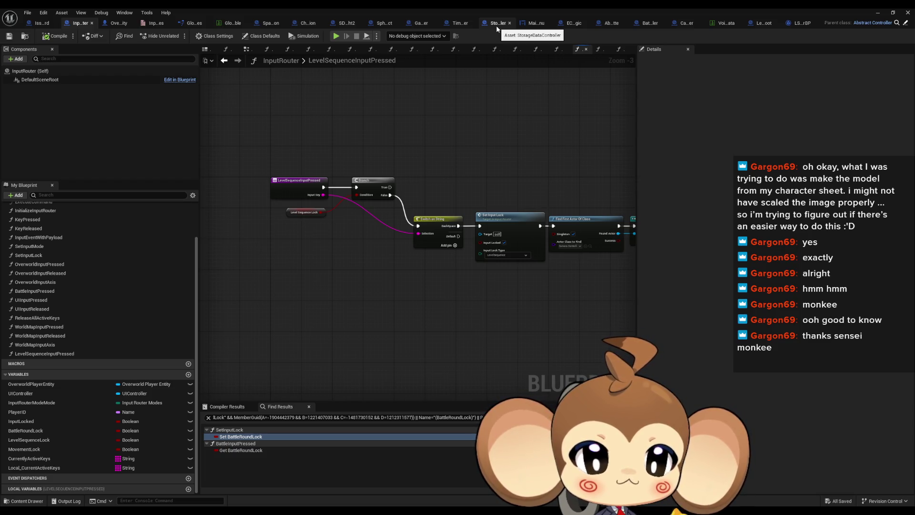
pyautogui.click(38, 23)
# Step: Add a comment 'skipping no cam sequence needs special care' to the IssueBoard EventGraph and deselect it
pyautogui.scroll(4, 476, 311)
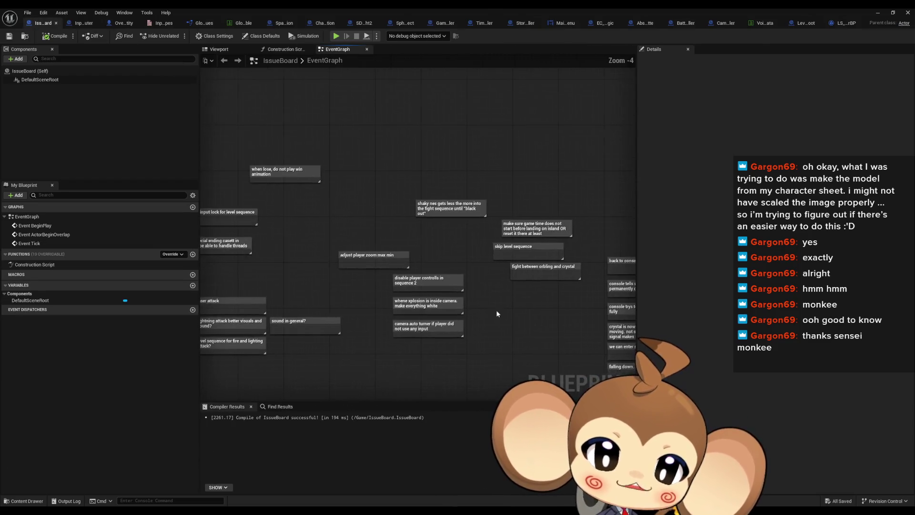
pyautogui.write('c')
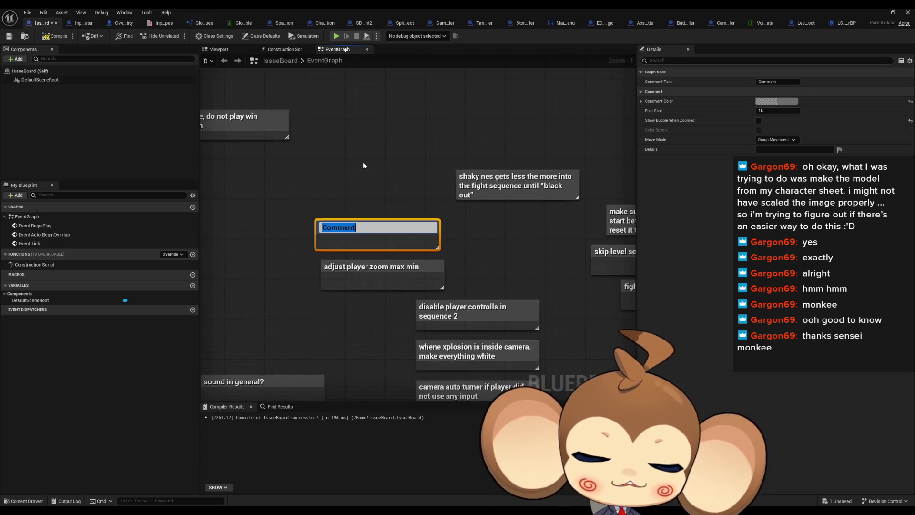
pyautogui.write('skipping no')
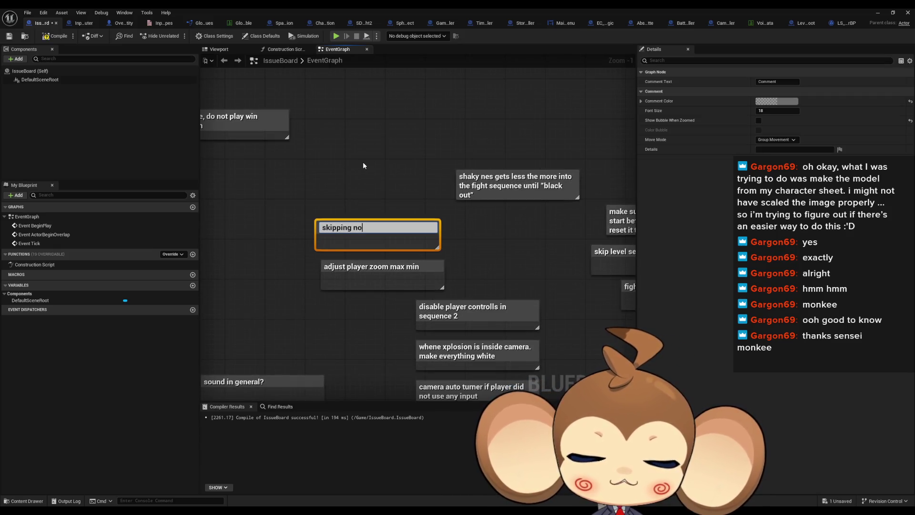
pyautogui.write(' cam sequence ')
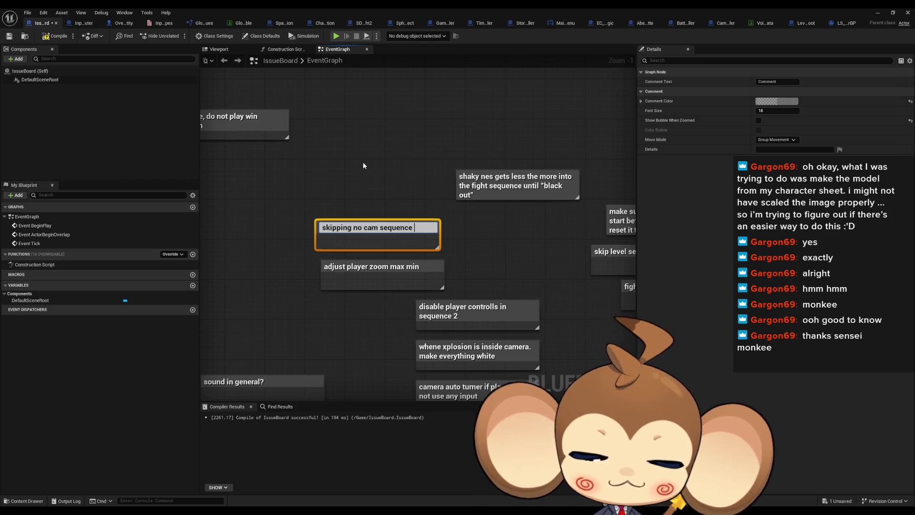
pyautogui.write('needs special care')
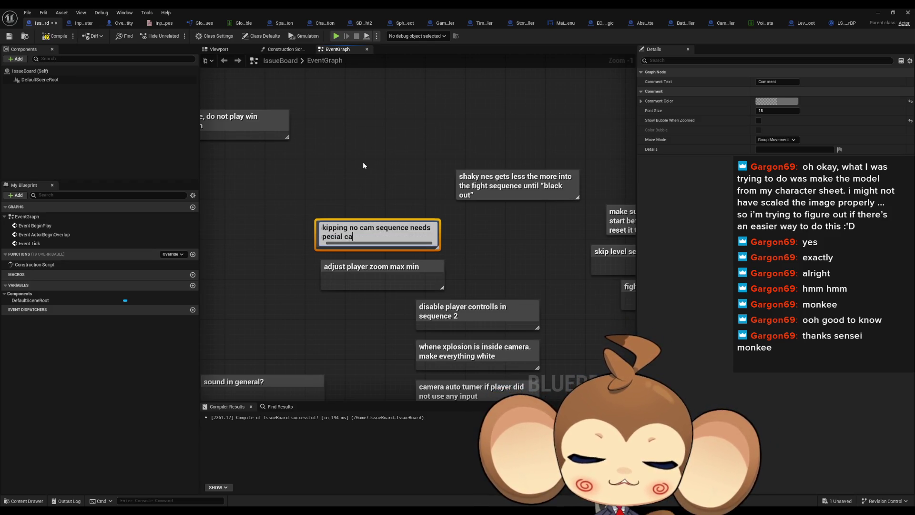
pyautogui.press('Return')
pyautogui.click(364, 164)
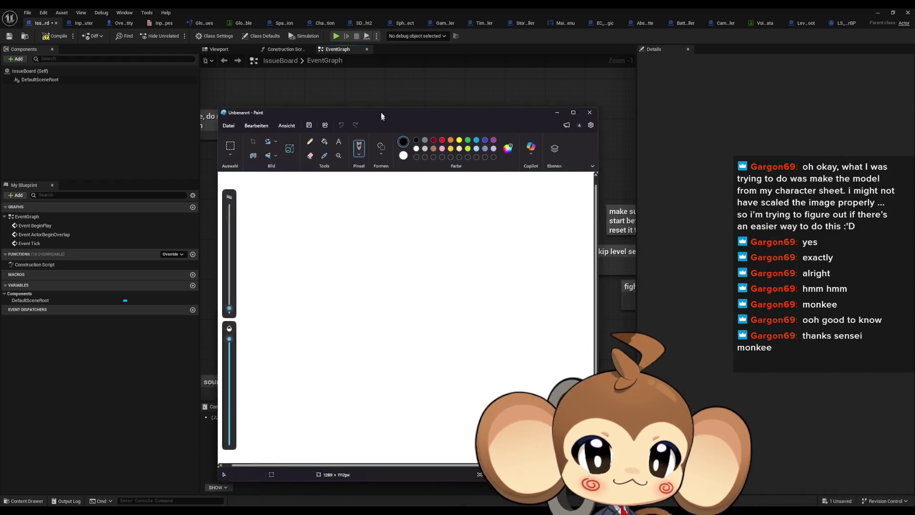
# Step: Draw a black pencil monkey face with eyes, mouth, big ears and BRB underneath
pyautogui.click(312, 122)
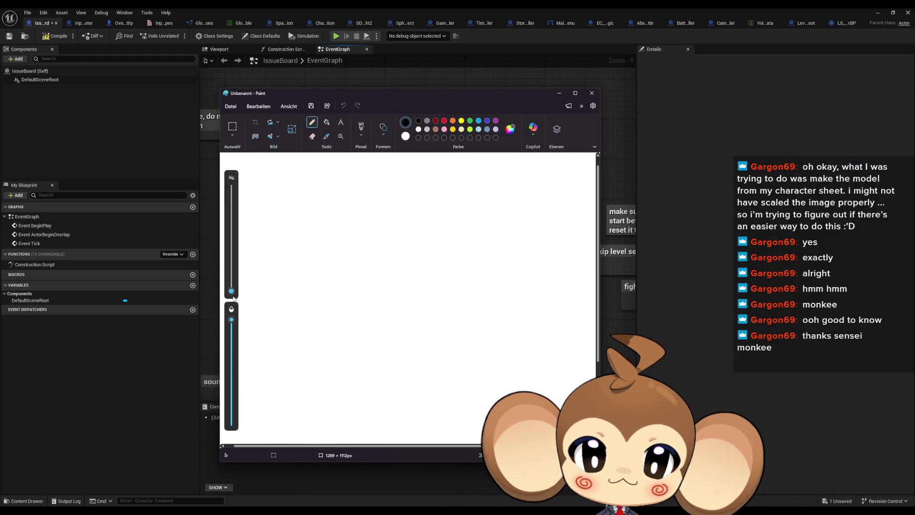
pyautogui.moveTo(350, 270)
pyautogui.mouseDown()
pyautogui.moveTo(409, 257)
pyautogui.moveTo(413, 273)
pyautogui.mouseUp()
pyautogui.moveTo(351, 287); pyautogui.dragTo(420, 295)
pyautogui.moveTo(397, 232)
pyautogui.mouseDown()
pyautogui.moveTo(337, 237)
pyautogui.moveTo(330, 304)
pyautogui.moveTo(413, 320)
pyautogui.moveTo(439, 281)
pyautogui.moveTo(398, 230)
pyautogui.moveTo(403, 222)
pyautogui.moveTo(371, 201)
pyautogui.mouseUp()
pyautogui.click(371, 240)
pyautogui.moveTo(326, 250)
pyautogui.mouseDown()
pyautogui.moveTo(291, 264)
pyautogui.moveTo(327, 276)
pyautogui.moveTo(267, 220)
pyautogui.moveTo(313, 290)
pyautogui.moveTo(327, 288)
pyautogui.mouseUp()
pyautogui.moveTo(384, 260)
pyautogui.mouseDown()
pyautogui.moveTo(355, 242)
pyautogui.moveTo(347, 275)
pyautogui.mouseUp()
pyautogui.moveTo(404, 246)
pyautogui.mouseDown()
pyautogui.moveTo(424, 279)
pyautogui.moveTo(451, 282)
pyautogui.mouseUp()
pyautogui.moveTo(431, 248)
pyautogui.mouseDown()
pyautogui.moveTo(486, 224)
pyautogui.moveTo(458, 309)
pyautogui.moveTo(432, 295)
pyautogui.mouseUp()
pyautogui.moveTo(293, 336)
pyautogui.mouseDown()
pyautogui.moveTo(278, 361)
pyautogui.moveTo(319, 344)
pyautogui.moveTo(396, 349)
pyautogui.mouseUp()
# Step: Switch to dark red and draw swirls on both cheeks of the monkey
pyautogui.click(436, 120)
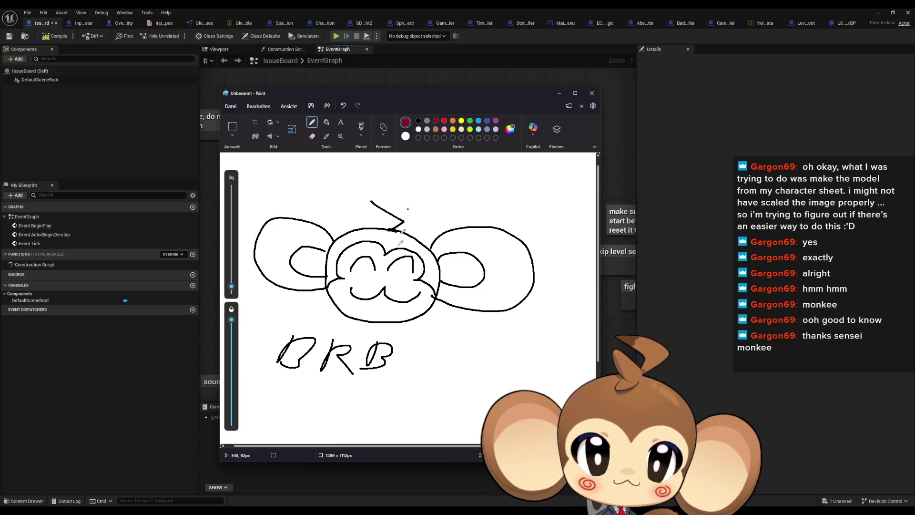
pyautogui.scroll(5, 344, 295)
pyautogui.moveTo(347, 295)
pyautogui.mouseDown()
pyautogui.moveTo(337, 330)
pyautogui.moveTo(321, 310)
pyautogui.mouseUp()
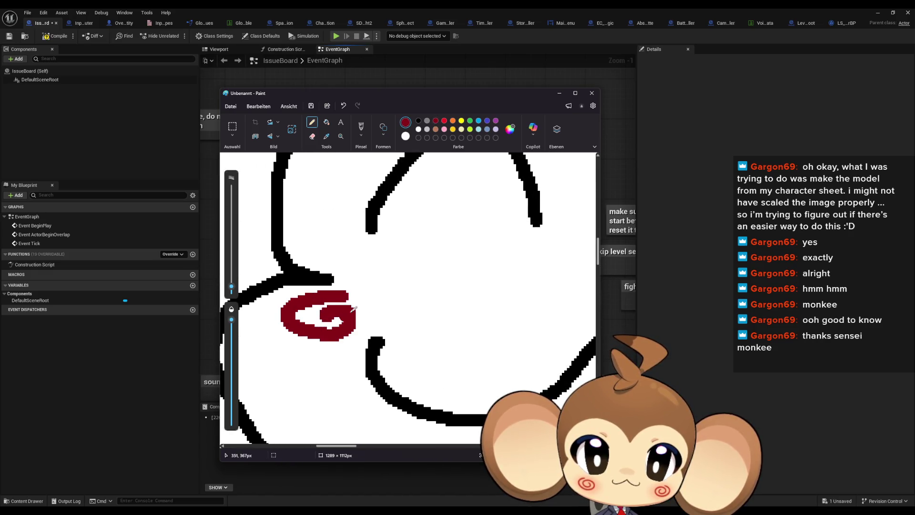
pyautogui.click(396, 298)
pyautogui.scroll(-3, 396, 298)
pyautogui.scroll(2, 420, 281)
pyautogui.scroll(-2, 420, 282)
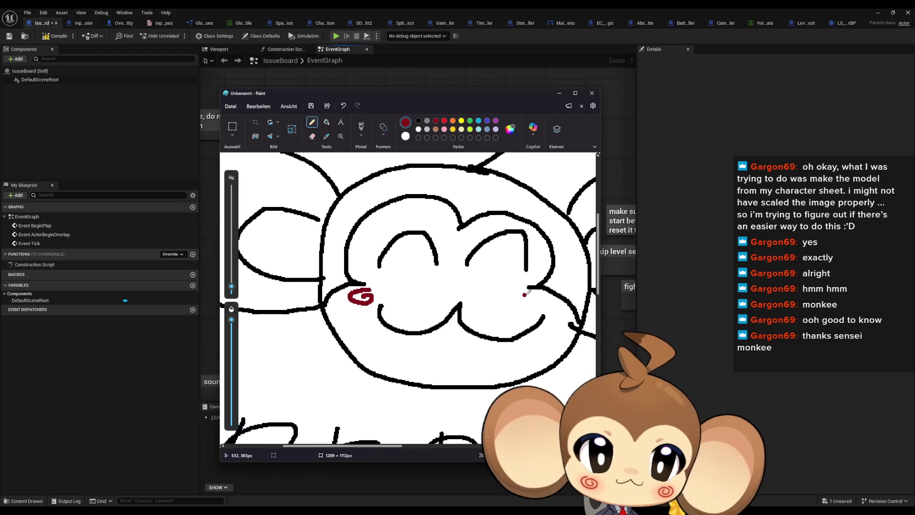
pyautogui.moveTo(543, 301)
pyautogui.mouseDown()
pyautogui.moveTo(554, 299)
pyautogui.moveTo(542, 302)
pyautogui.mouseUp()
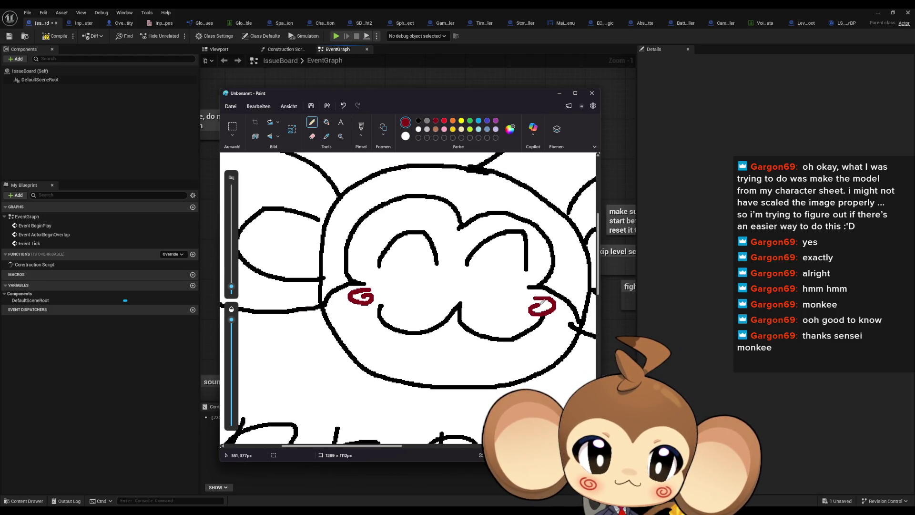
pyautogui.scroll(-3, 469, 323)
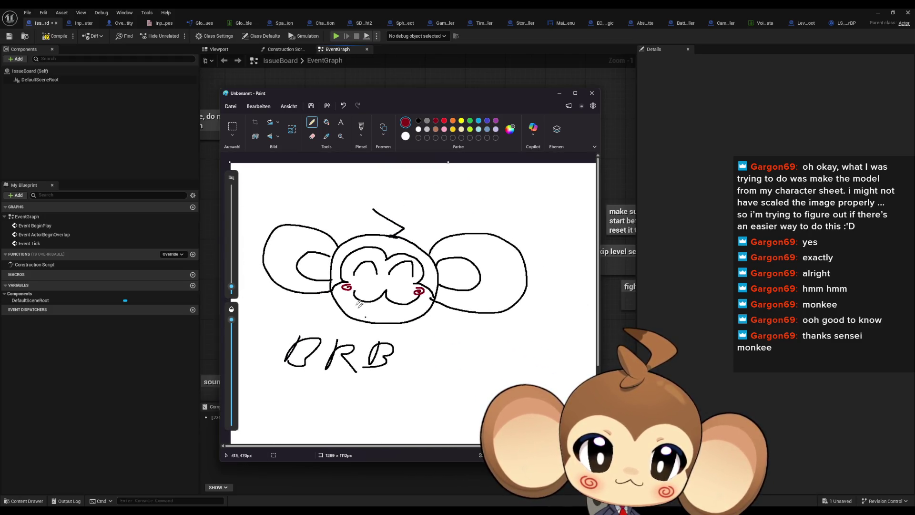
pyautogui.moveTo(299, 93); pyautogui.dragTo(293, 75)
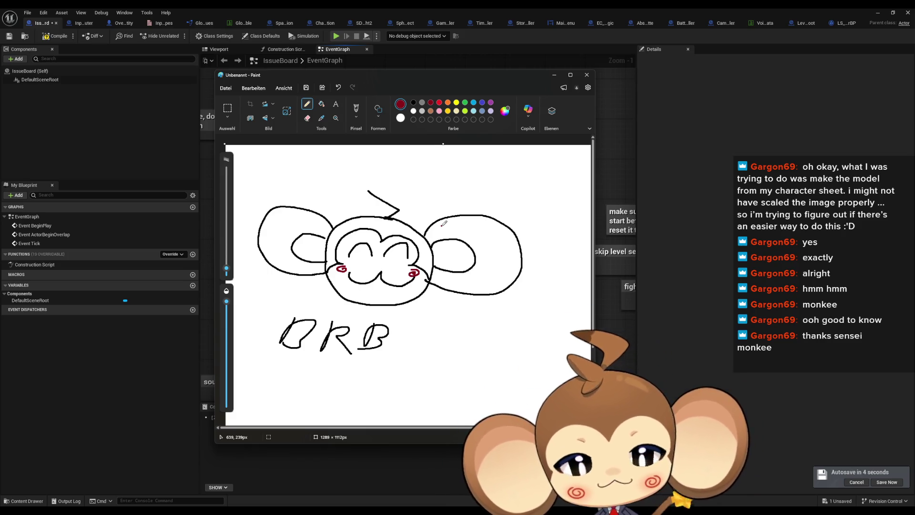
# Step: Close Paint without saving the sketch, then compile and save the IssueBoard Blueprint
pyautogui.click(586, 76)
pyautogui.click(409, 274)
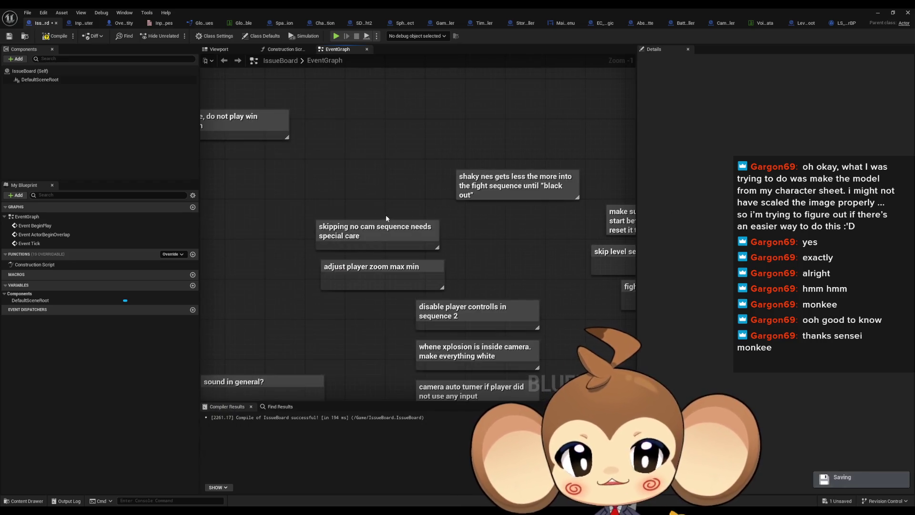
pyautogui.moveTo(320, 170); pyautogui.dragTo(309, 133)
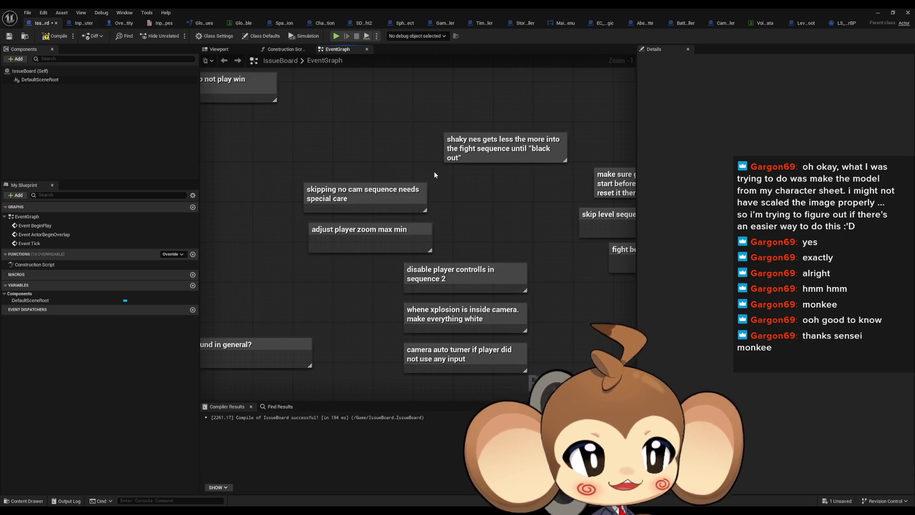
pyautogui.click(54, 36)
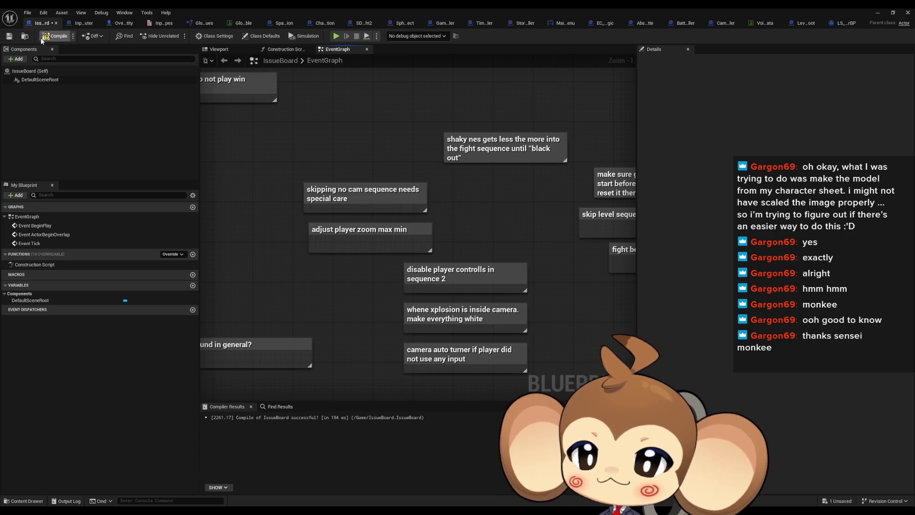
pyautogui.click(333, 196)
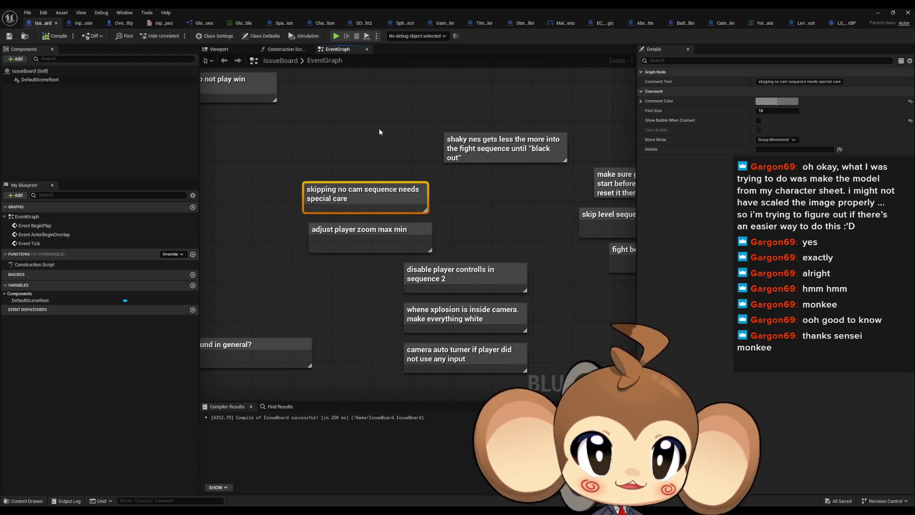
# Step: Delete the disable player controls, undo input lock and lose-animation notes
pyautogui.click(508, 282)
pyautogui.press('Delete')
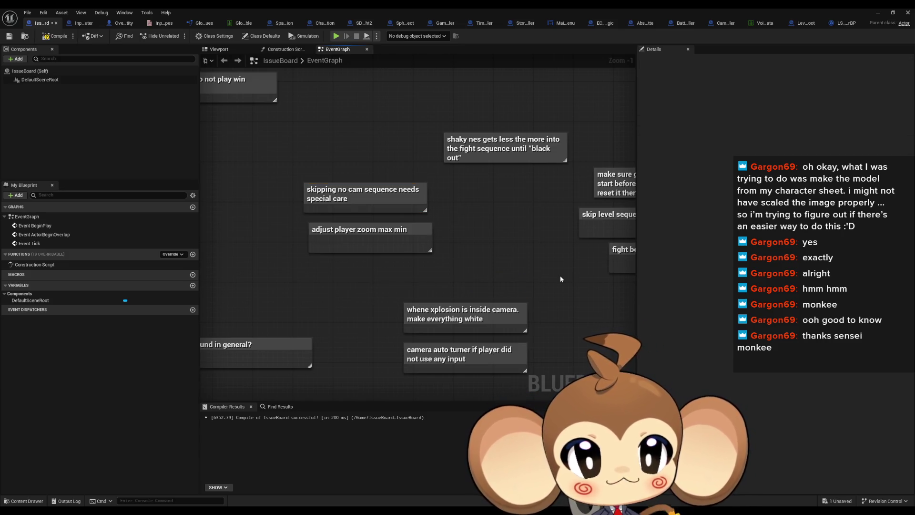
pyautogui.moveTo(400, 202)
pyautogui.mouseDown()
pyautogui.moveTo(658, 253)
pyautogui.moveTo(705, 274)
pyautogui.moveTo(688, 262)
pyautogui.mouseUp()
pyautogui.click(400, 214)
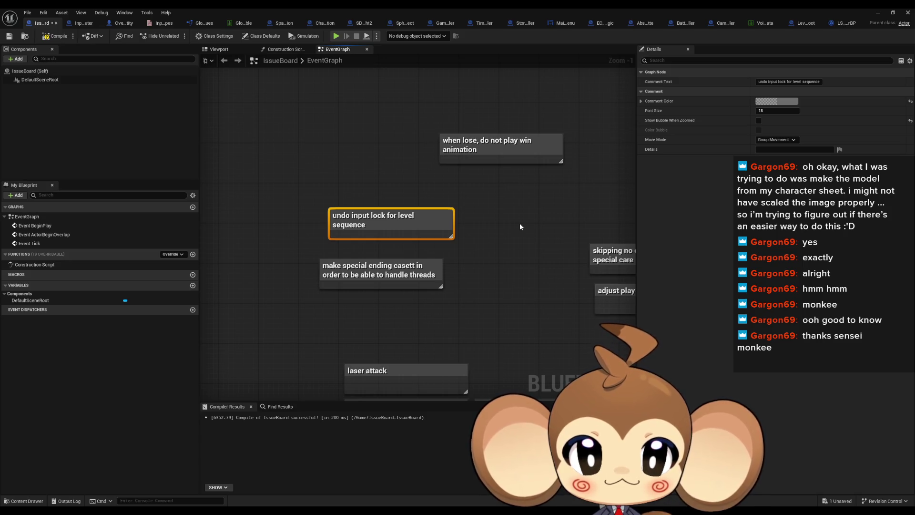
pyautogui.press('Delete')
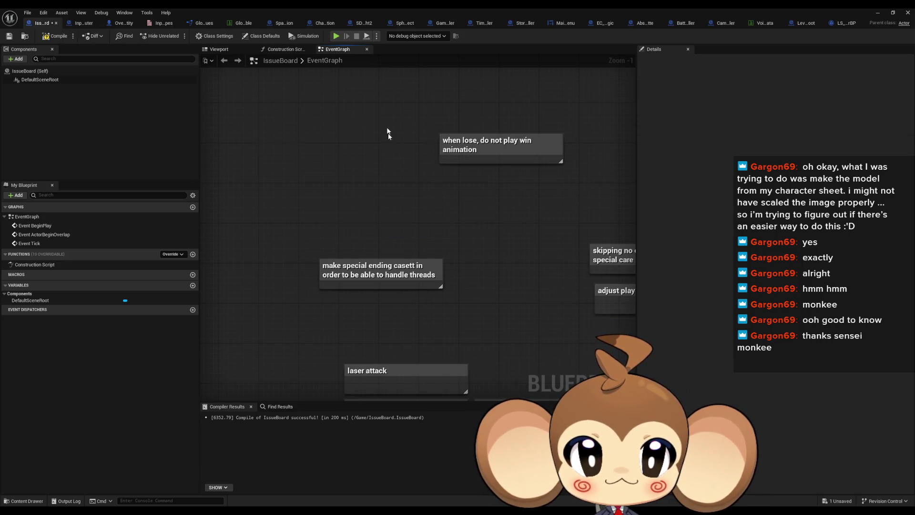
pyautogui.moveTo(390, 139); pyautogui.dragTo(561, 176)
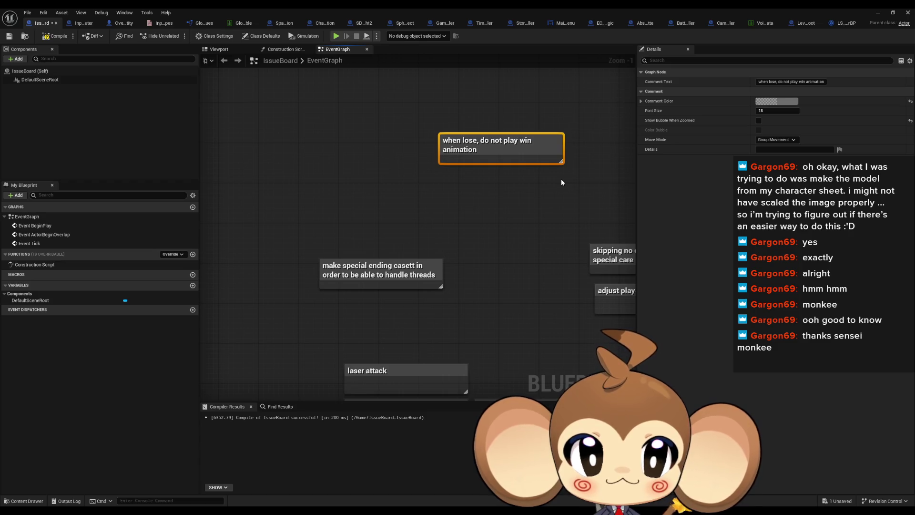
pyautogui.moveTo(470, 156); pyautogui.dragTo(373, 233)
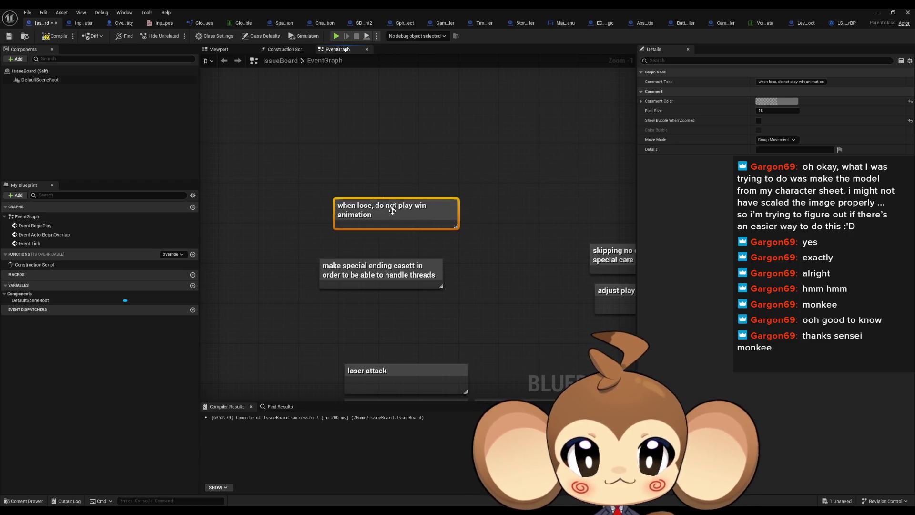
pyautogui.press('Delete')
# Step: Delete the laser attack note from the IssueBoard
pyautogui.moveTo(440, 237); pyautogui.dragTo(453, 199)
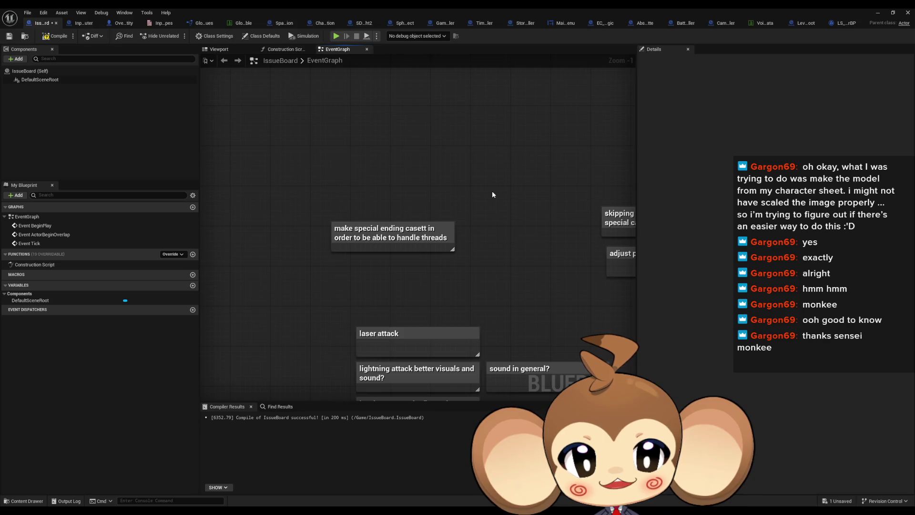
pyautogui.moveTo(449, 263); pyautogui.dragTo(378, 166)
pyautogui.click(305, 239)
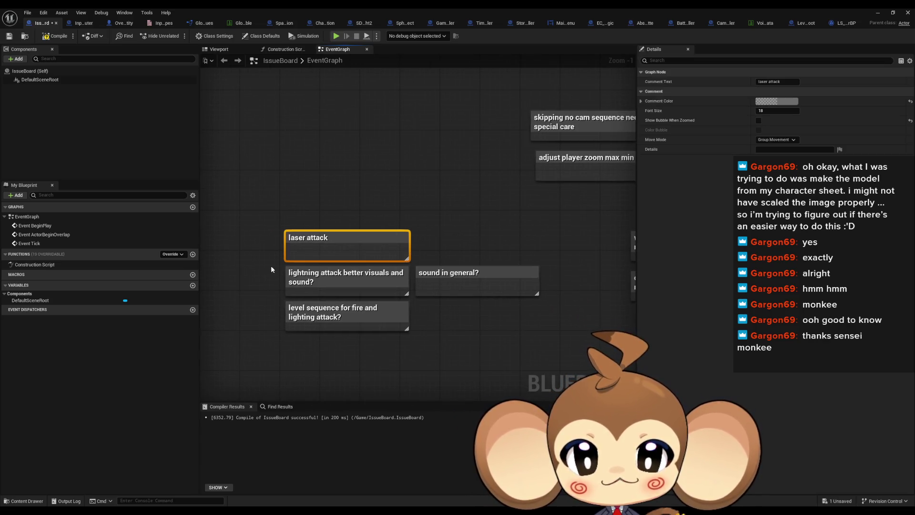
pyautogui.moveTo(262, 262); pyautogui.dragTo(284, 237)
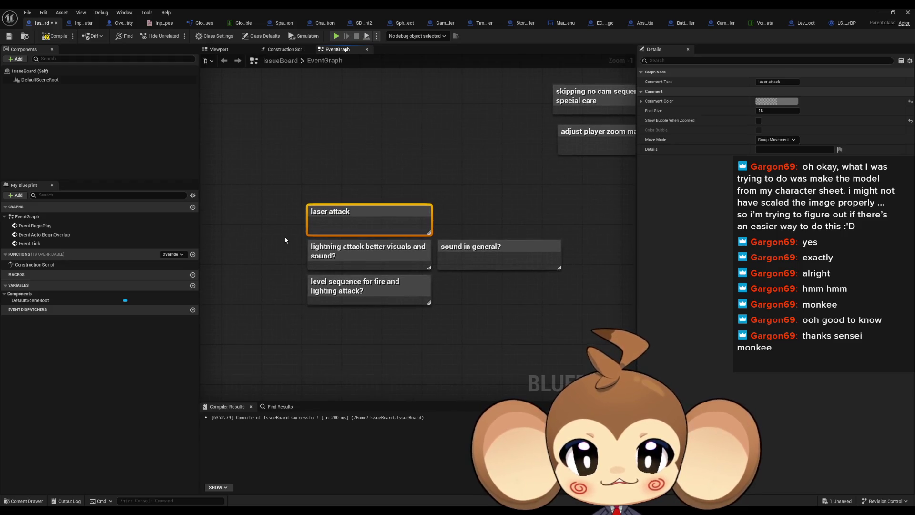
pyautogui.press('Delete')
# Step: Group the lightning attack, sound in general and level sequence for fire notes and move them up-left
pyautogui.click(320, 244)
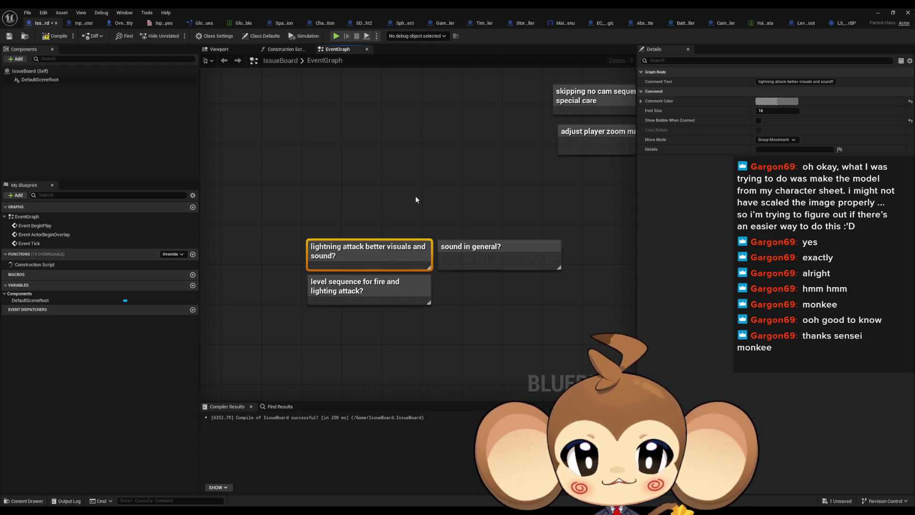
pyautogui.click(477, 248)
pyautogui.click(334, 281)
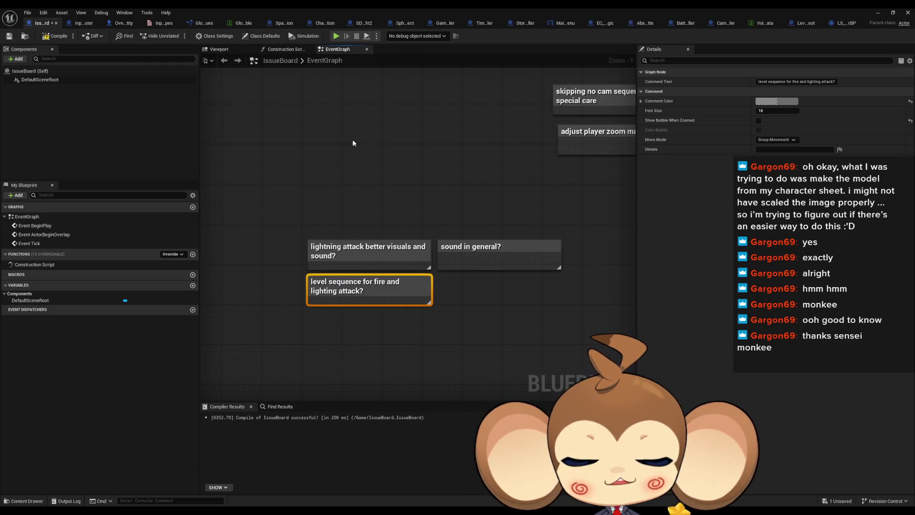
pyautogui.moveTo(352, 143)
pyautogui.mouseDown()
pyautogui.moveTo(424, 253)
pyautogui.moveTo(291, 131)
pyautogui.mouseUp()
pyautogui.scroll(-3, 424, 252)
pyautogui.click(374, 220)
pyautogui.scroll(4, 320, 263)
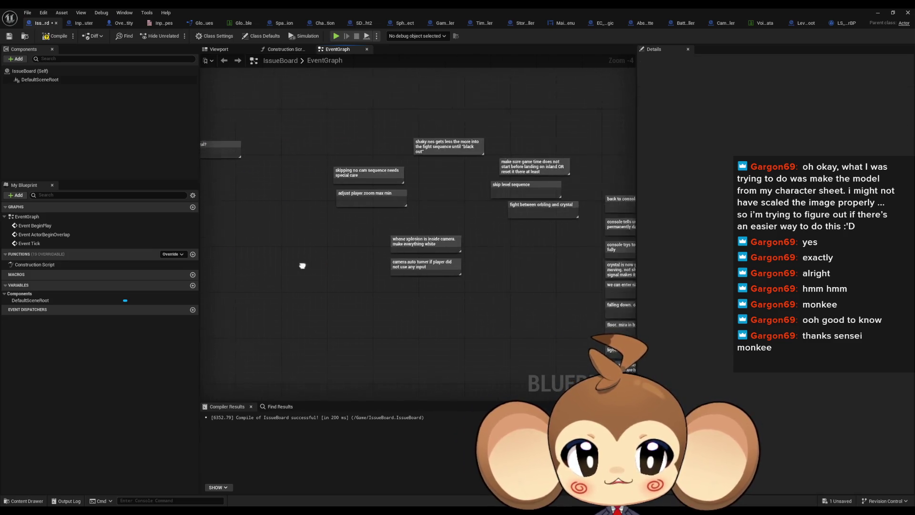
# Step: Delete the explosion note and move the camera auto turner note up into the gap
pyautogui.click(406, 239)
pyautogui.keyDown('ctrl'); pyautogui.click(406, 286); pyautogui.keyUp('ctrl')
pyautogui.moveTo(394, 243); pyautogui.dragTo(284, 201)
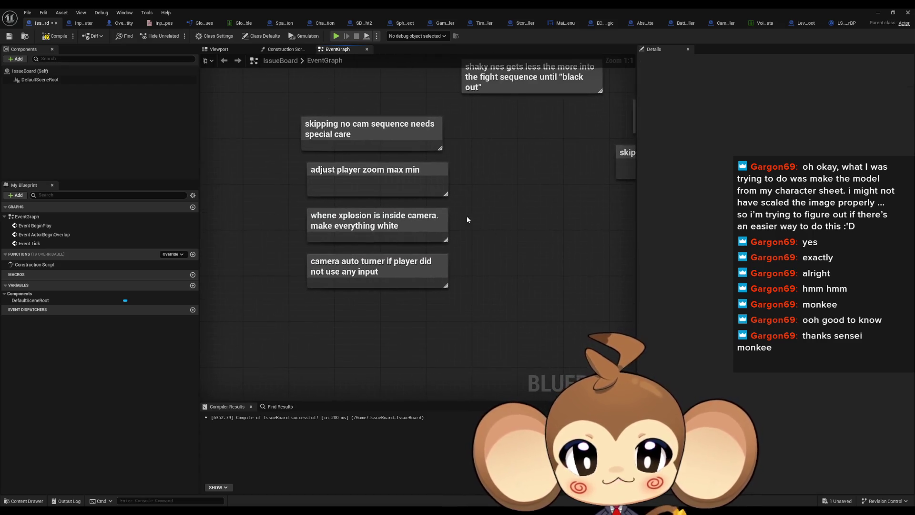
pyautogui.click(446, 224)
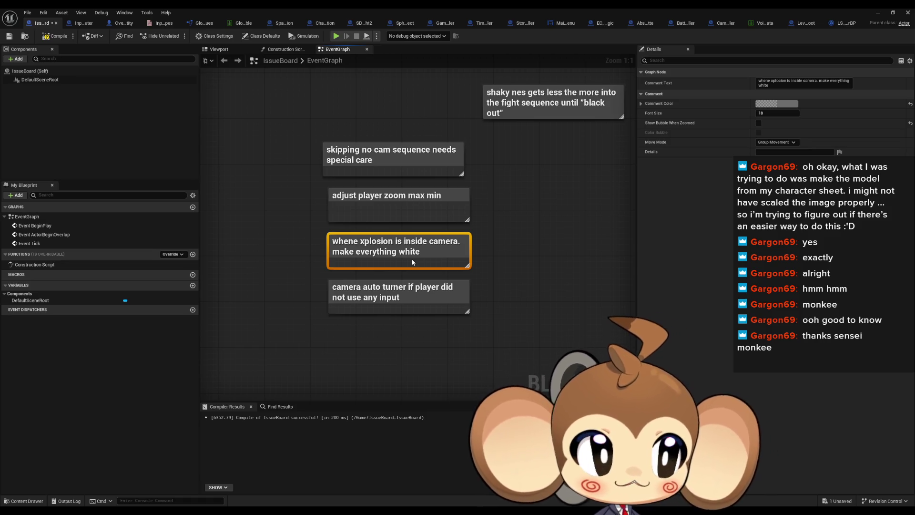
pyautogui.press('Delete')
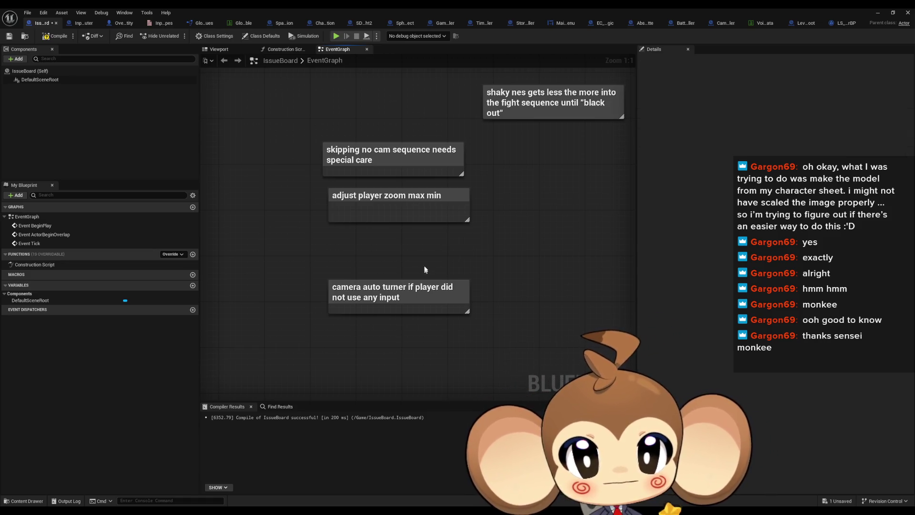
pyautogui.moveTo(382, 290); pyautogui.dragTo(384, 251)
pyautogui.click(524, 222)
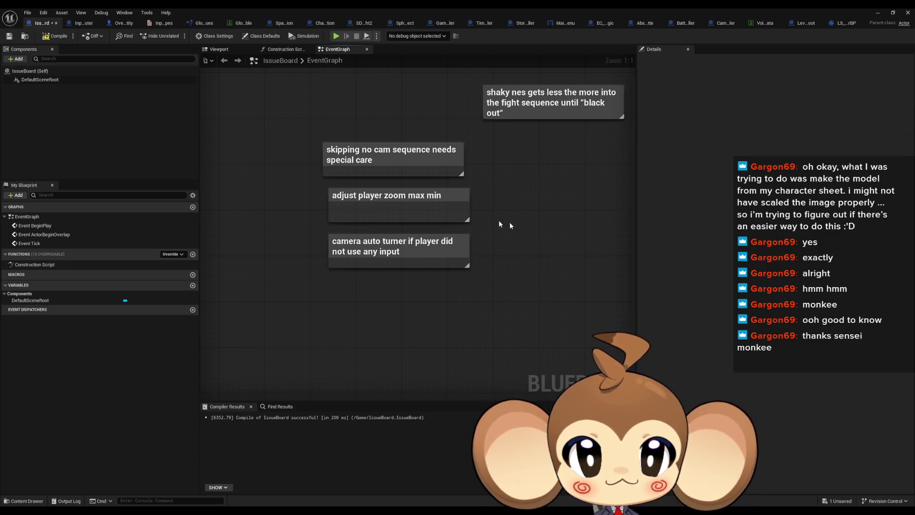
# Step: Rearrange the skipping no cam sequence, shaky nes and game time notes
pyautogui.click(381, 195)
pyautogui.moveTo(363, 158); pyautogui.dragTo(369, 159)
pyautogui.moveTo(533, 175)
pyautogui.mouseDown()
pyautogui.moveTo(437, 243)
pyautogui.moveTo(357, 273)
pyautogui.mouseUp()
pyautogui.click(355, 199)
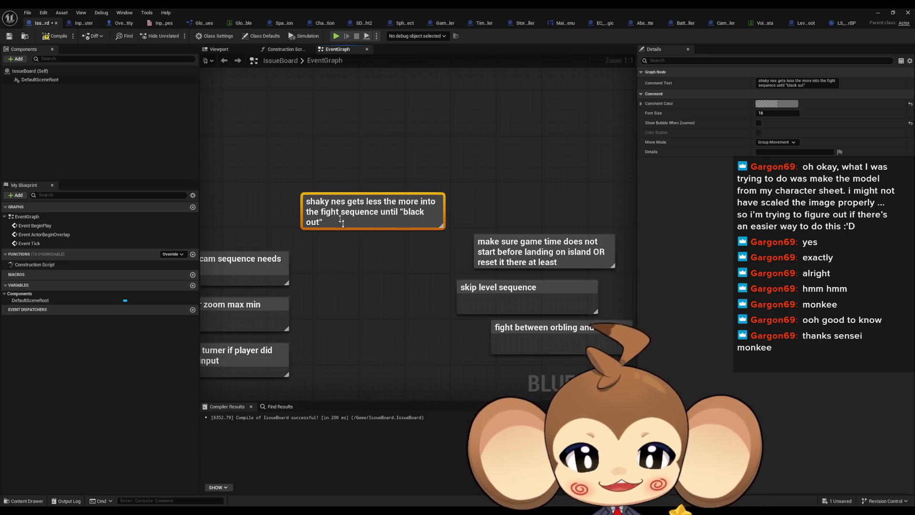
pyautogui.scroll(-2, 347, 227)
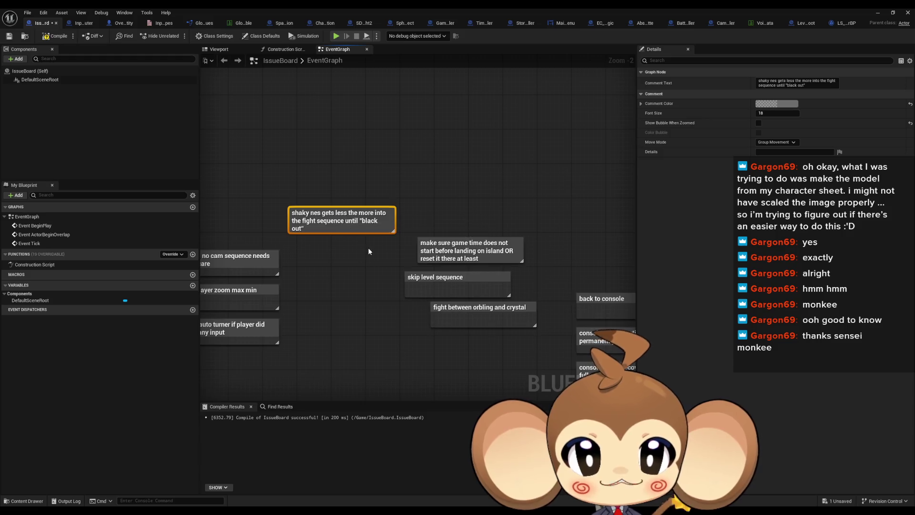
pyautogui.moveTo(358, 222); pyautogui.dragTo(332, 159)
pyautogui.scroll(2, 449, 220)
pyautogui.click(449, 220)
pyautogui.click(453, 254)
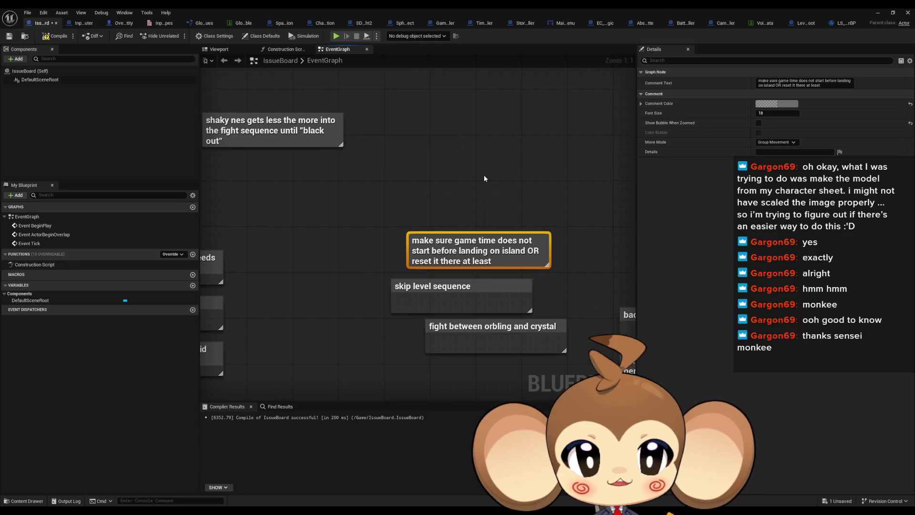
pyautogui.moveTo(457, 244)
pyautogui.mouseDown()
pyautogui.moveTo(519, 234)
pyautogui.moveTo(352, 260)
pyautogui.mouseUp()
# Step: Delete the skip level sequence and orbling-versus-crystal fight notes
pyautogui.click(497, 273)
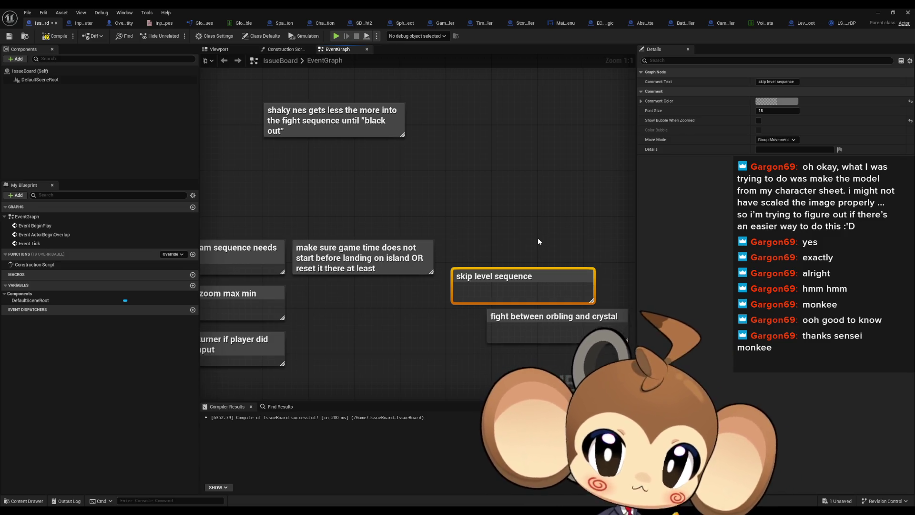
pyautogui.moveTo(539, 240); pyautogui.dragTo(475, 199)
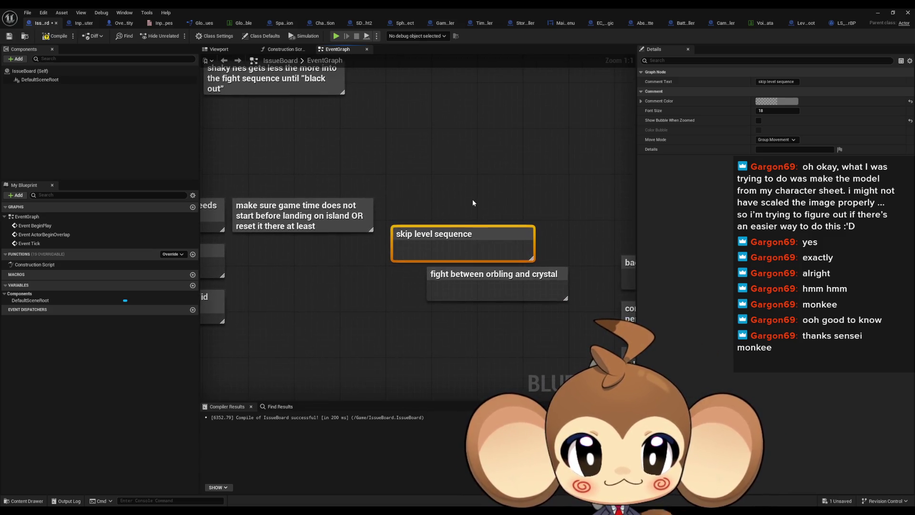
pyautogui.press('Delete')
pyautogui.click(505, 293)
pyautogui.moveTo(507, 314); pyautogui.dragTo(307, 246)
pyautogui.press('Delete')
pyautogui.scroll(-2, 446, 288)
# Step: Marquee-select the back to console note and everything below it, then delete them
pyautogui.click(434, 216)
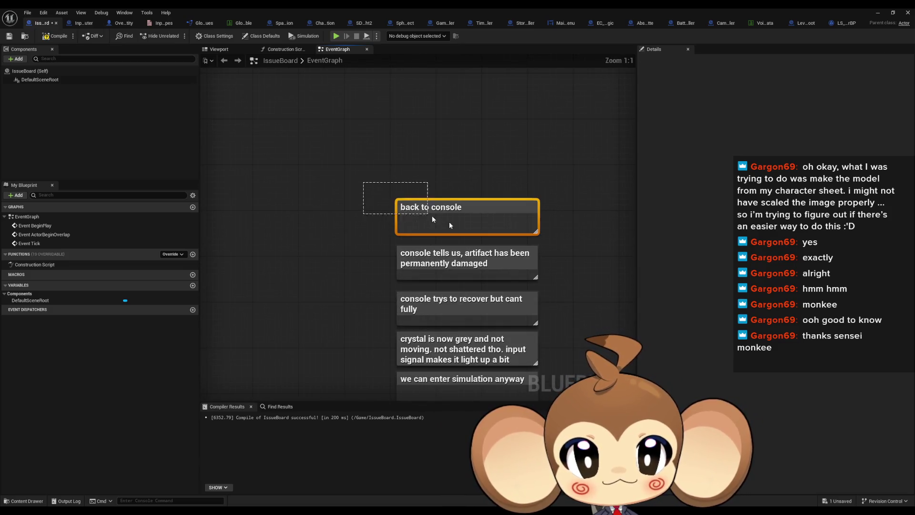
pyautogui.scroll(2, 413, 142)
pyautogui.scroll(-3, 413, 142)
pyautogui.moveTo(367, 92)
pyautogui.mouseDown()
pyautogui.moveTo(469, 143)
pyautogui.moveTo(472, 396)
pyautogui.mouseUp()
pyautogui.press('Delete')
# Step: Tidy the four remaining notes, moving the shaky nes note down-left
pyautogui.moveTo(267, 143)
pyautogui.mouseDown()
pyautogui.moveTo(459, 282)
pyautogui.moveTo(497, 283)
pyautogui.mouseUp()
pyautogui.moveTo(445, 198); pyautogui.dragTo(488, 192)
pyautogui.moveTo(468, 144)
pyautogui.mouseDown()
pyautogui.moveTo(248, 240)
pyautogui.moveTo(237, 229)
pyautogui.mouseUp()
pyautogui.moveTo(375, 172); pyautogui.dragTo(368, 171)
pyautogui.scroll(3, 446, 229)
pyautogui.moveTo(446, 231); pyautogui.dragTo(544, 350)
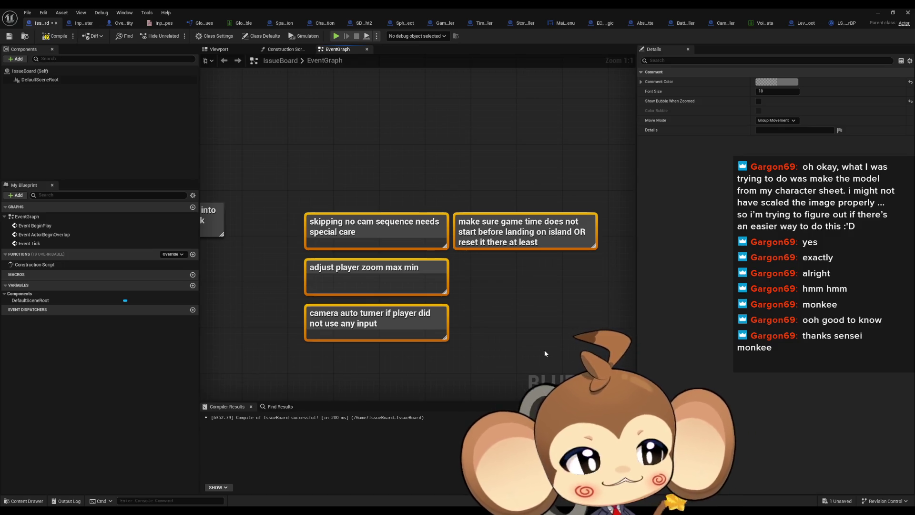
pyautogui.click(437, 176)
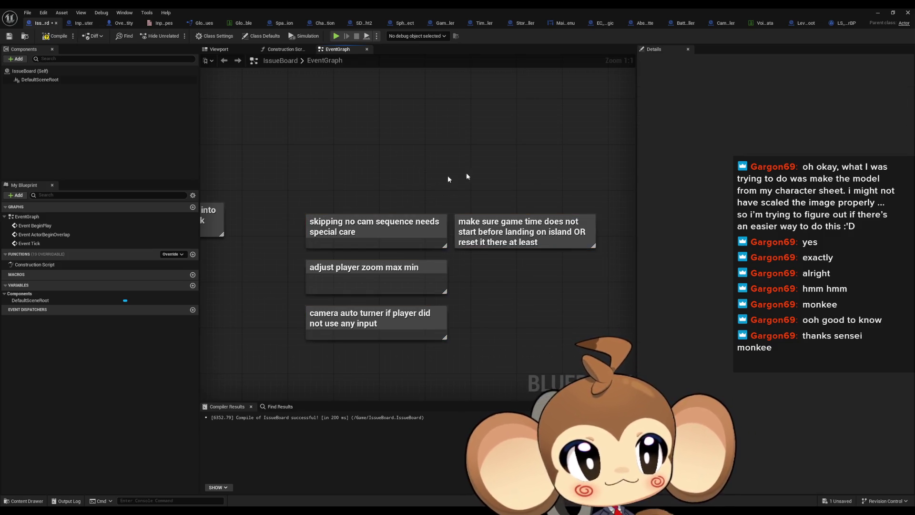
# Step: In InputRouter, select the Switch on String, Set Input Lock, Find and Cast nodes
pyautogui.click(81, 23)
pyautogui.moveTo(430, 329); pyautogui.dragTo(351, 323)
pyautogui.click(355, 223)
pyautogui.moveTo(415, 290); pyautogui.dragTo(361, 288)
pyautogui.moveTo(297, 159)
pyautogui.mouseDown()
pyautogui.moveTo(415, 282)
pyautogui.moveTo(515, 265)
pyautogui.mouseUp()
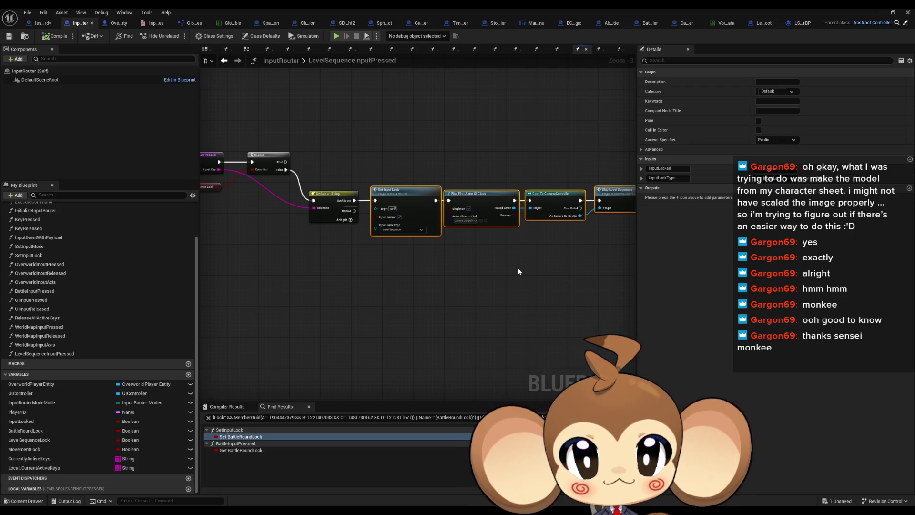
pyautogui.scroll(3, 508, 242)
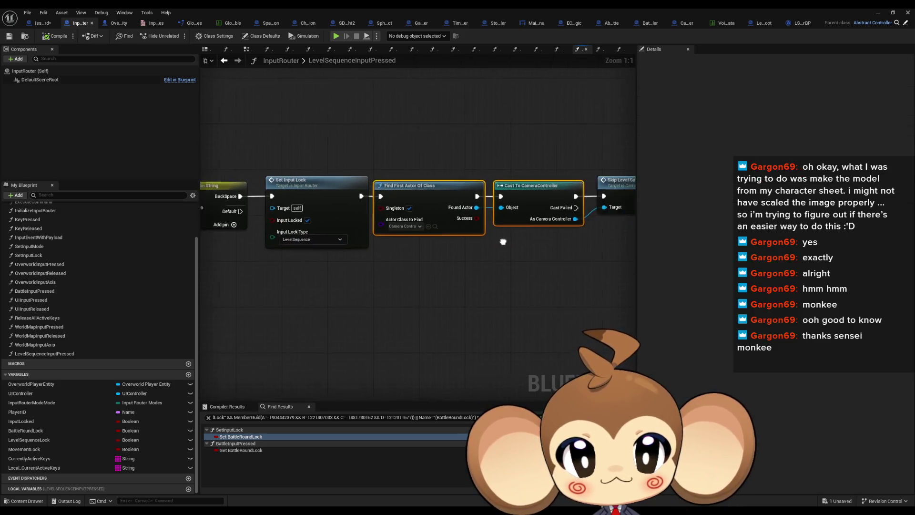
pyautogui.moveTo(508, 242); pyautogui.dragTo(408, 227)
pyautogui.click(496, 234)
pyautogui.click(545, 174)
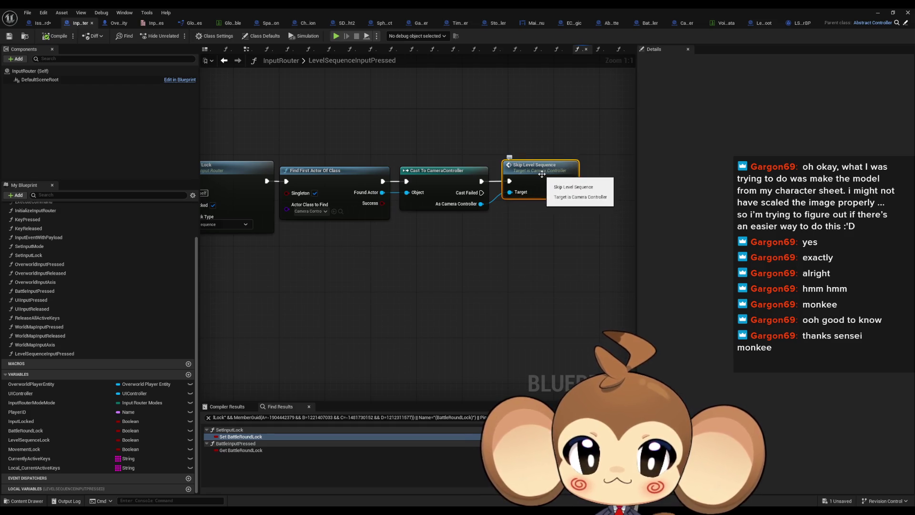
pyautogui.moveTo(450, 223)
pyautogui.mouseDown()
pyautogui.moveTo(552, 210)
pyautogui.moveTo(452, 225)
pyautogui.mouseUp()
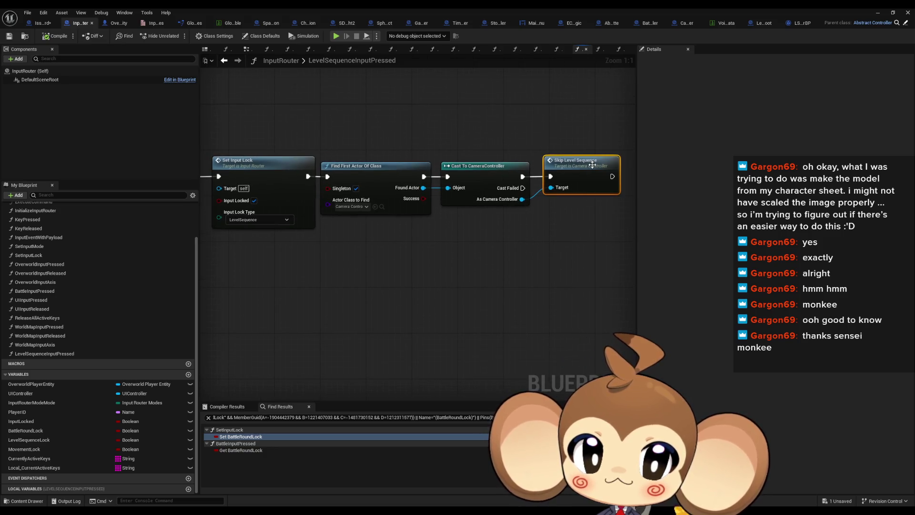
pyautogui.doubleClick(590, 168)
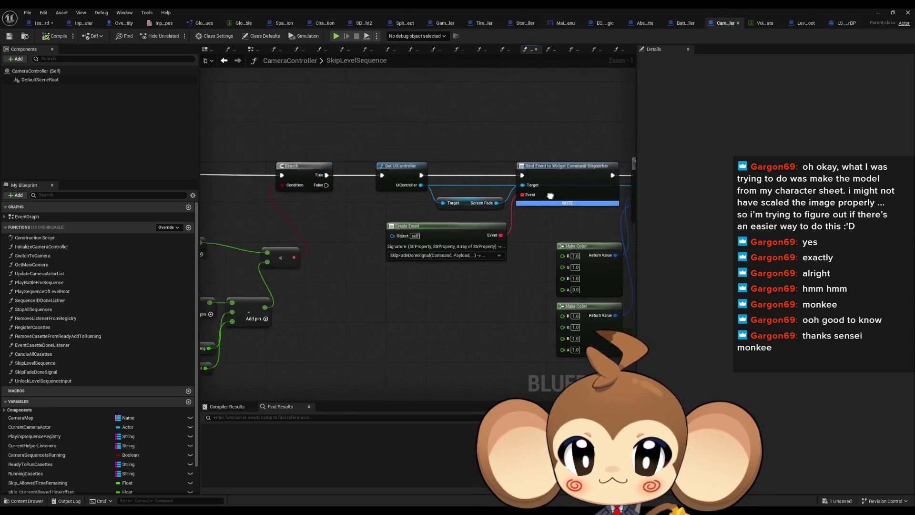
# Step: Inspect the VALUES, PlayingSequenceRegistry and Sequence Player variables, panning across the time and fade nodes
pyautogui.click(379, 210)
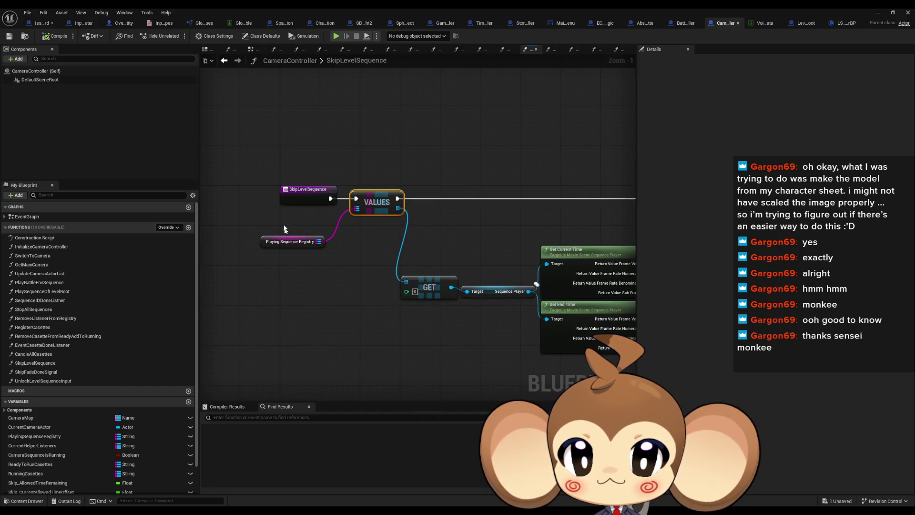
pyautogui.click(310, 236)
pyautogui.scroll(2, 377, 226)
pyautogui.moveTo(377, 227)
pyautogui.mouseDown()
pyautogui.moveTo(386, 215)
pyautogui.moveTo(243, 214)
pyautogui.mouseUp()
pyautogui.moveTo(337, 214)
pyautogui.mouseDown()
pyautogui.moveTo(501, 170)
pyautogui.moveTo(586, 175)
pyautogui.mouseUp()
pyautogui.click(366, 246)
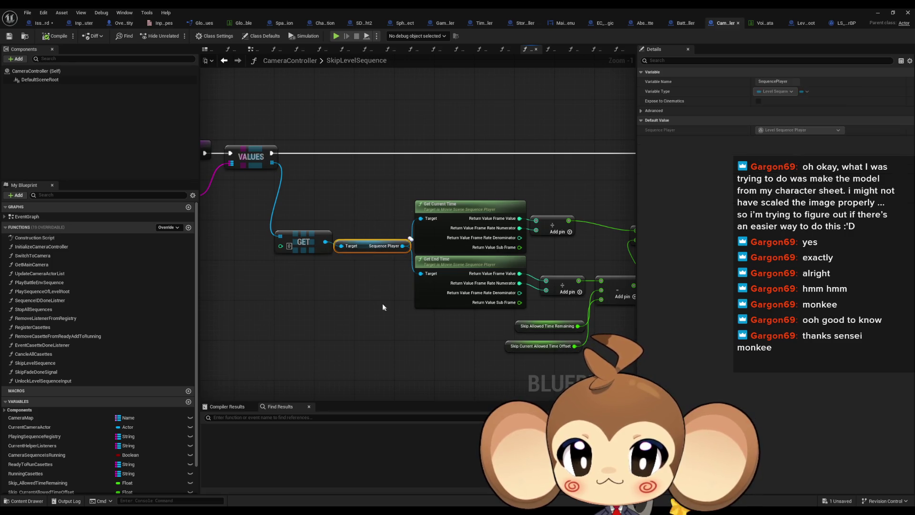
pyautogui.moveTo(367, 300); pyautogui.dragTo(472, 303)
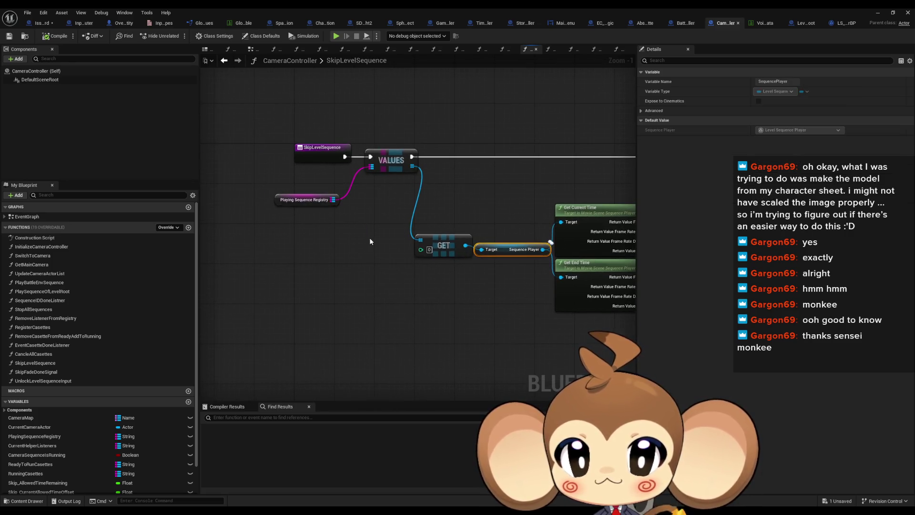
pyautogui.click(305, 199)
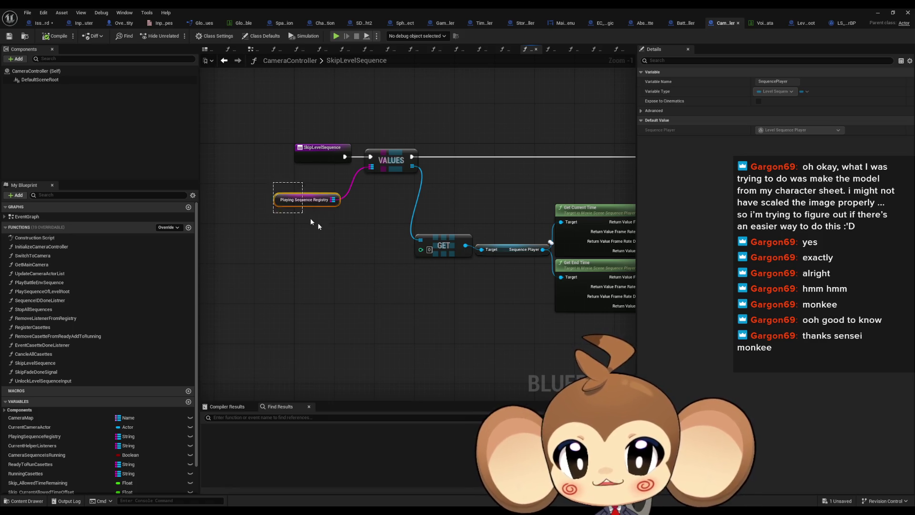
pyautogui.scroll(-2, 421, 211)
pyautogui.moveTo(418, 157)
pyautogui.mouseDown()
pyautogui.moveTo(267, 160)
pyautogui.moveTo(417, 157)
pyautogui.moveTo(279, 135)
pyautogui.mouseUp()
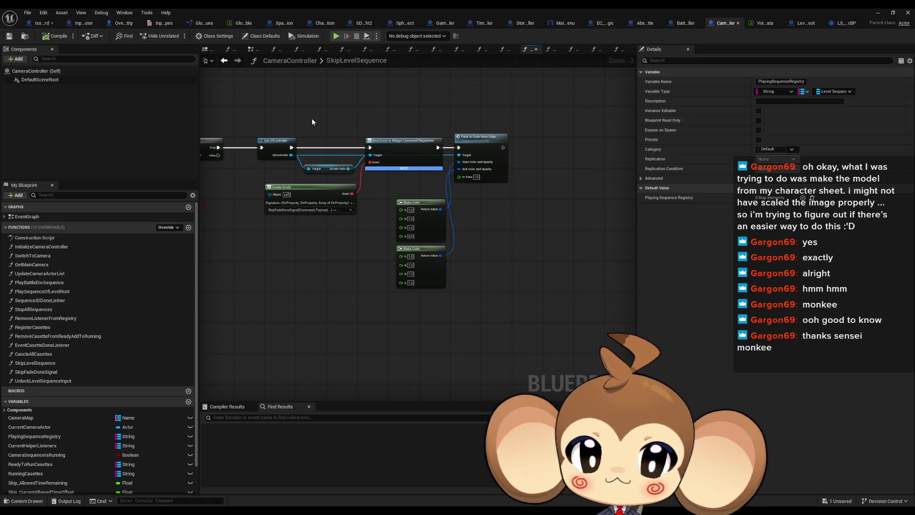
pyautogui.moveTo(396, 179); pyautogui.dragTo(451, 292)
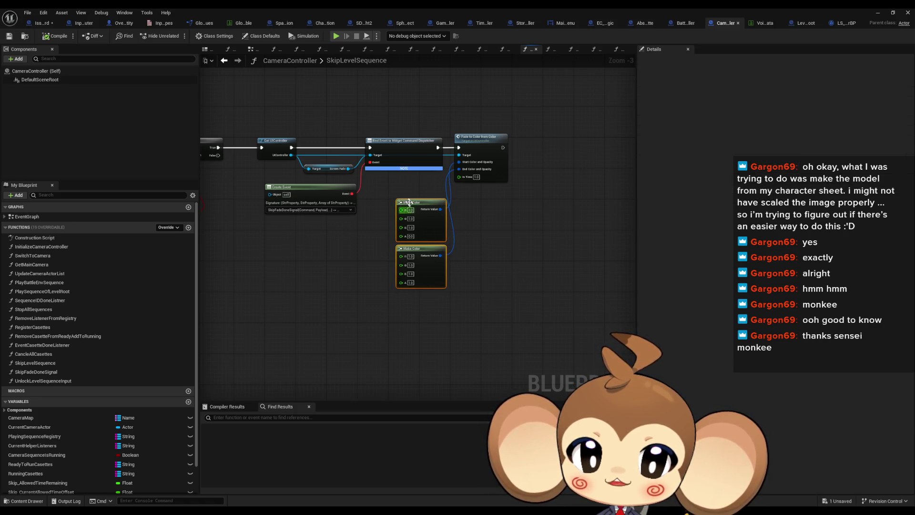
pyautogui.moveTo(409, 181)
pyautogui.mouseDown()
pyautogui.moveTo(498, 286)
pyautogui.moveTo(505, 319)
pyautogui.mouseUp()
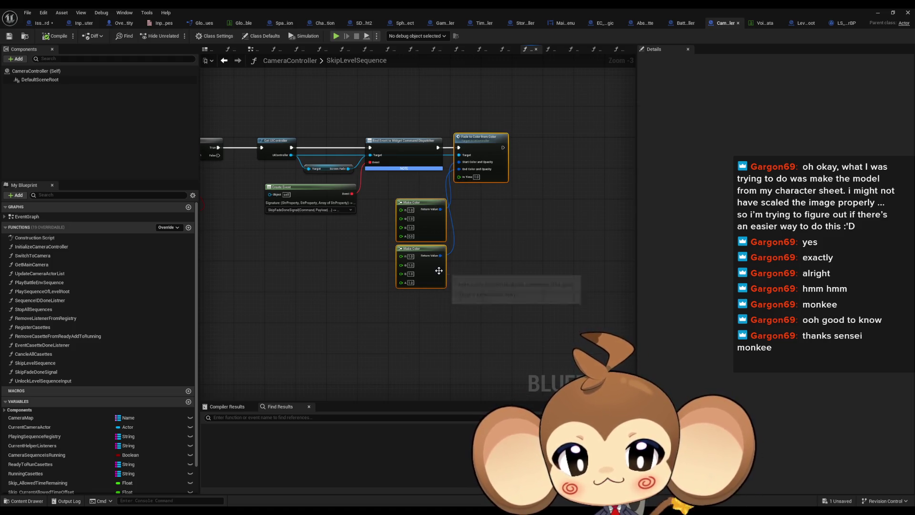
pyautogui.scroll(3, 453, 248)
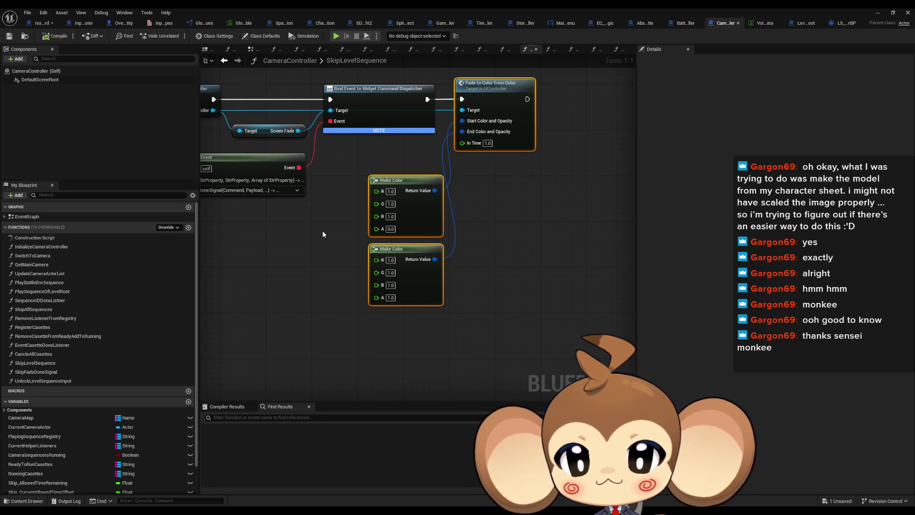
pyautogui.moveTo(347, 192); pyautogui.dragTo(324, 429)
pyautogui.moveTo(458, 296); pyautogui.dragTo(533, 301)
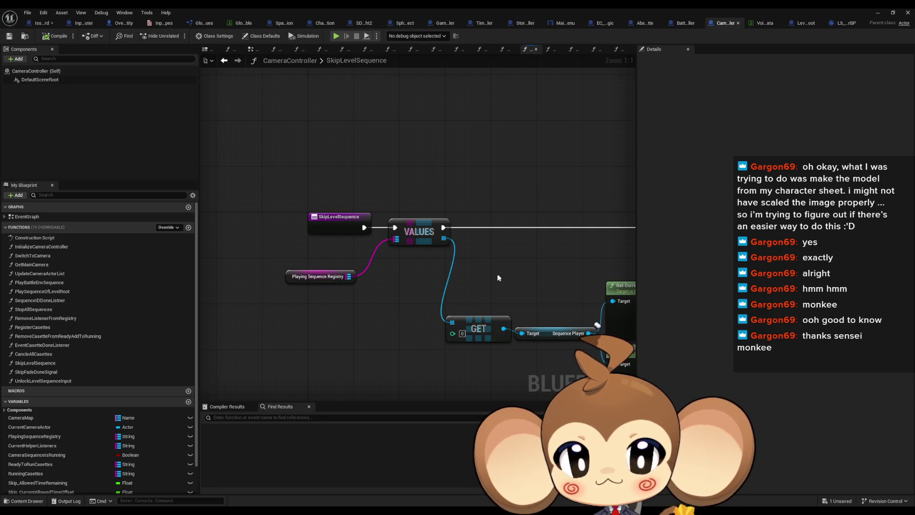
pyautogui.moveTo(527, 260); pyautogui.dragTo(459, 249)
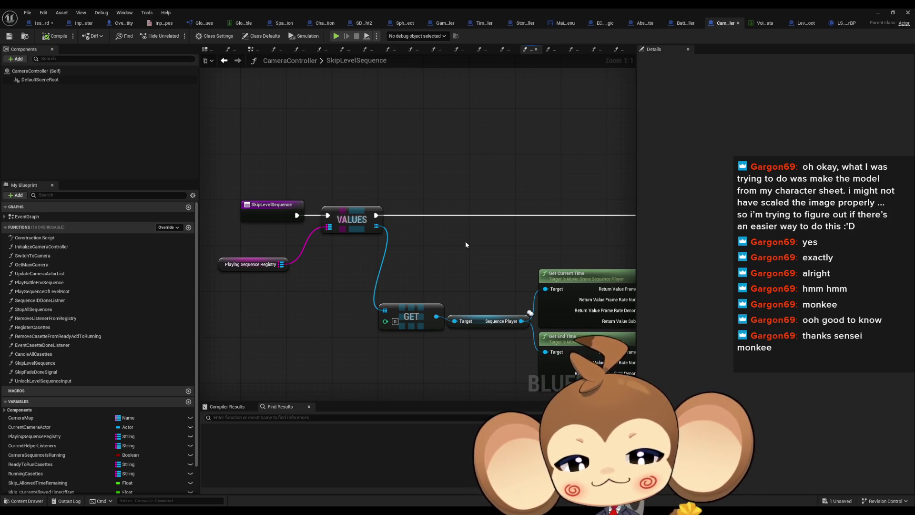
pyautogui.moveTo(469, 234); pyautogui.dragTo(421, 233)
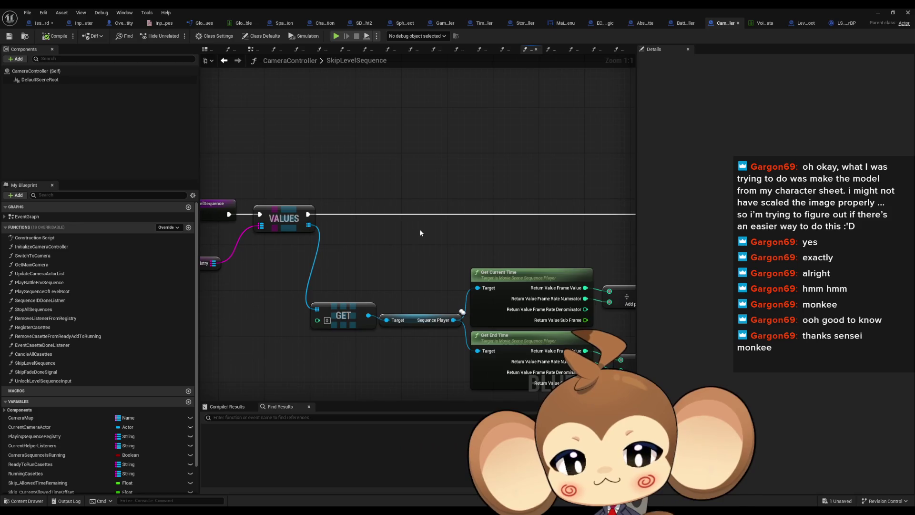
pyautogui.scroll(-2, 435, 227)
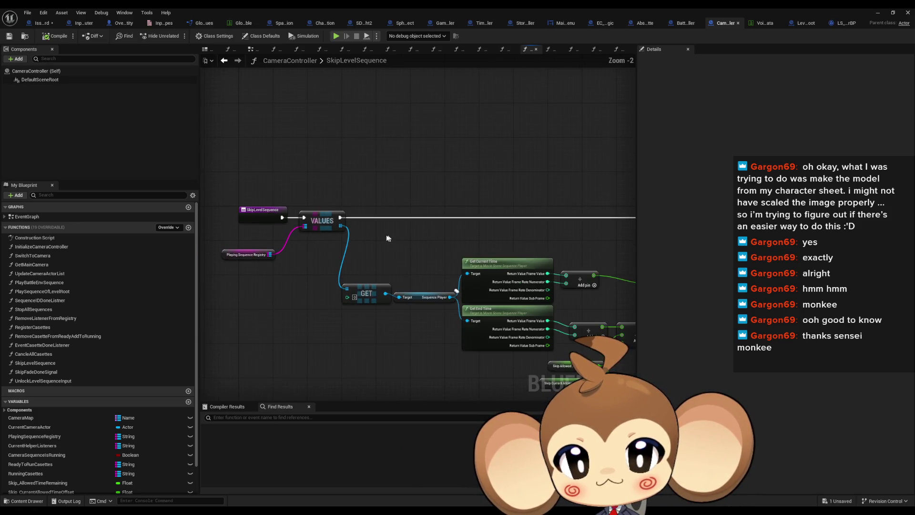
pyautogui.moveTo(475, 245); pyautogui.dragTo(174, 237)
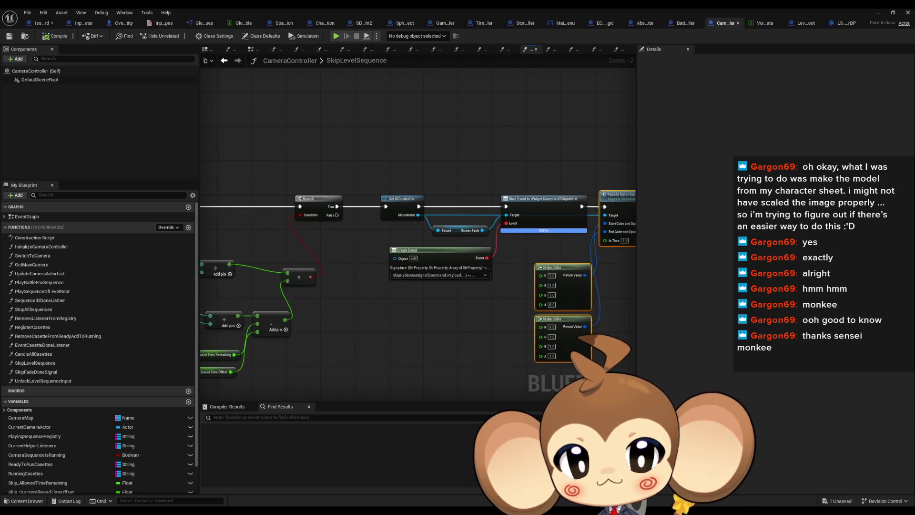
pyautogui.scroll(2, 390, 302)
pyautogui.moveTo(288, 224); pyautogui.dragTo(459, 290)
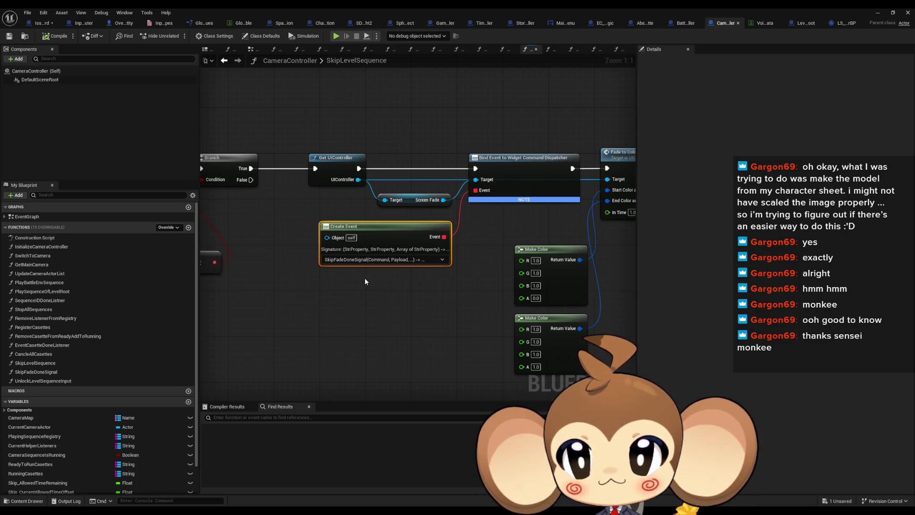
pyautogui.moveTo(365, 281); pyautogui.dragTo(533, 303)
pyautogui.click(382, 206)
pyautogui.click(281, 296)
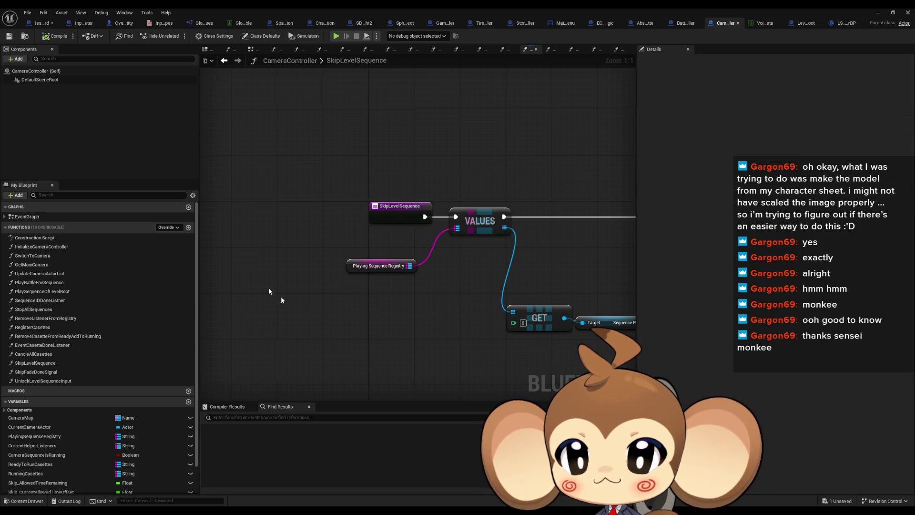
pyautogui.click(189, 228)
pyautogui.write('SkipLevelSequenceMo')
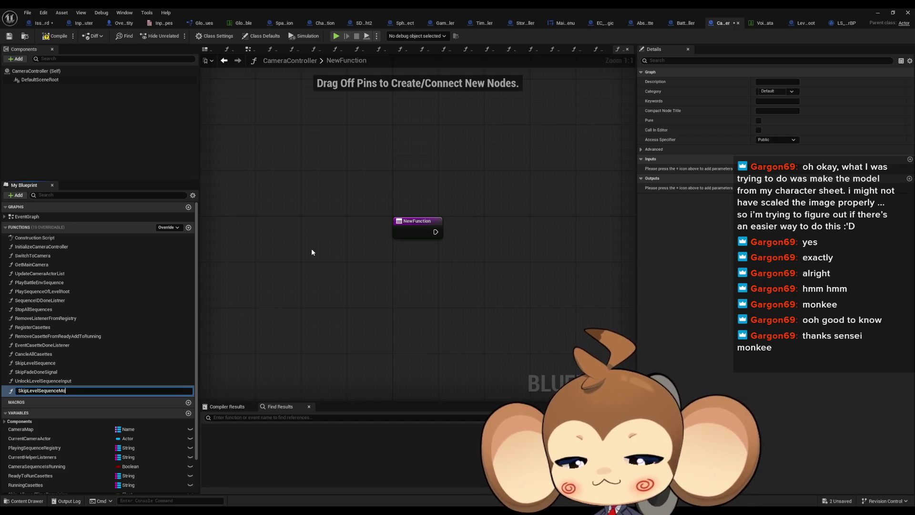
# Step: Name the new CameraController function SkipLevelSequenceMode and shrink the Blueprint editor window
pyautogui.write('de')
pyautogui.press('Return')
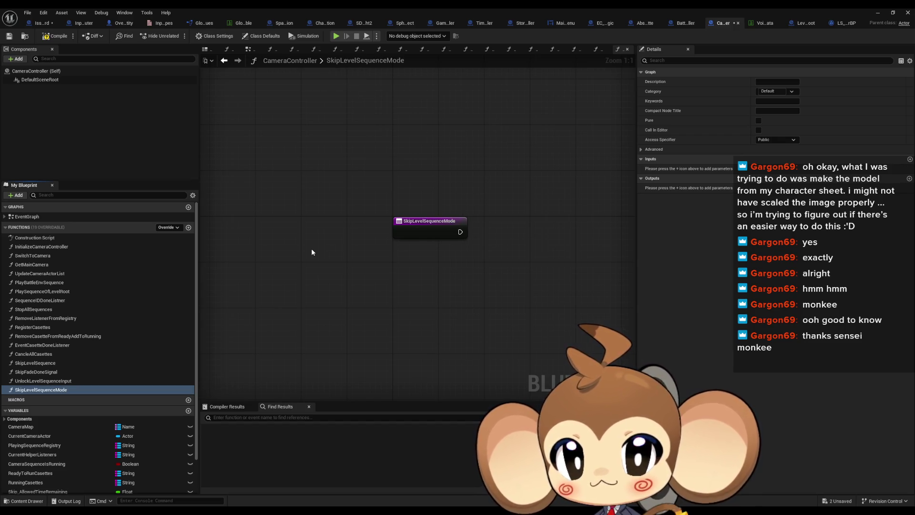
pyautogui.moveTo(451, 300); pyautogui.dragTo(415, 298)
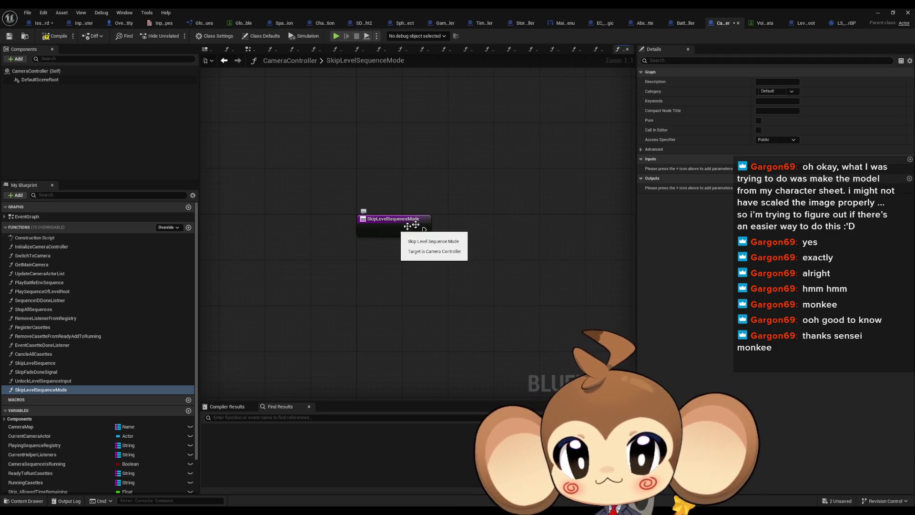
pyautogui.doubleClick(701, 7)
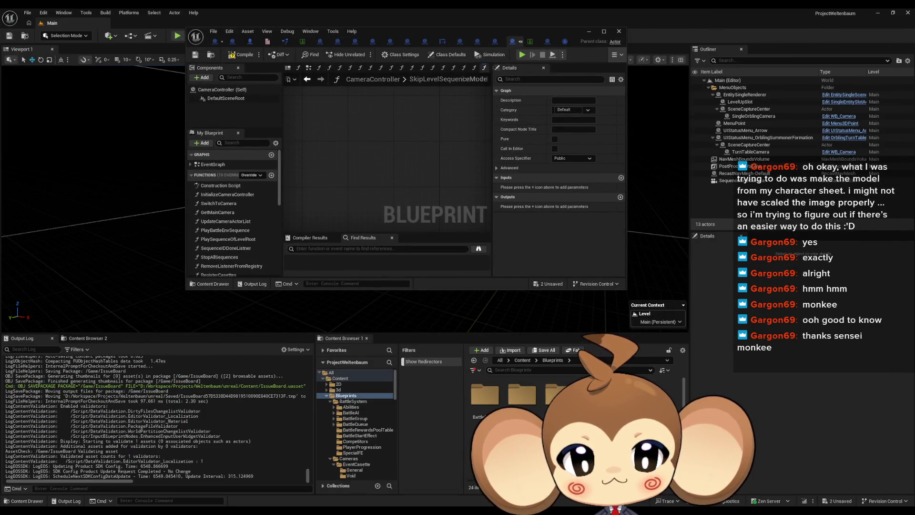
# Step: Create a Blueprint Enumeration named LevelSequenceSkipMode in the Cameras folder
pyautogui.doubleClick(530, 404)
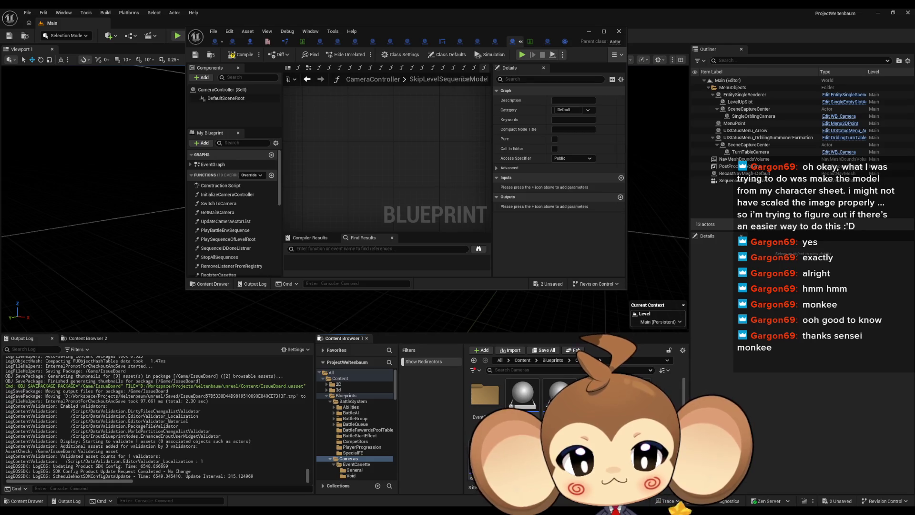
pyautogui.rightClick(602, 400)
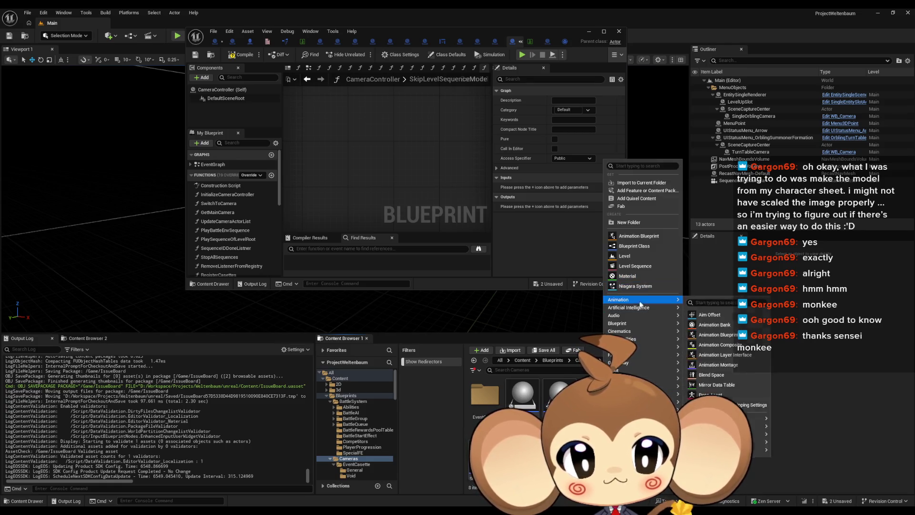
pyautogui.moveTo(629, 324)
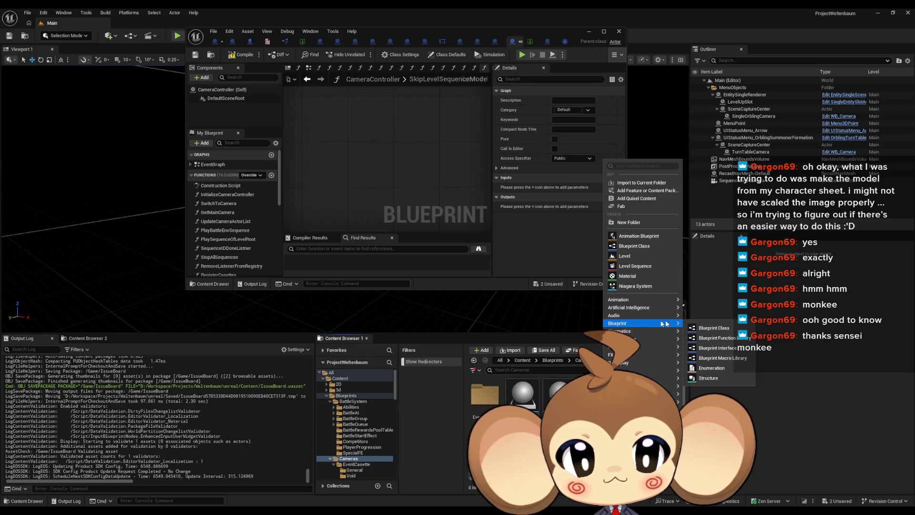
pyautogui.click(710, 368)
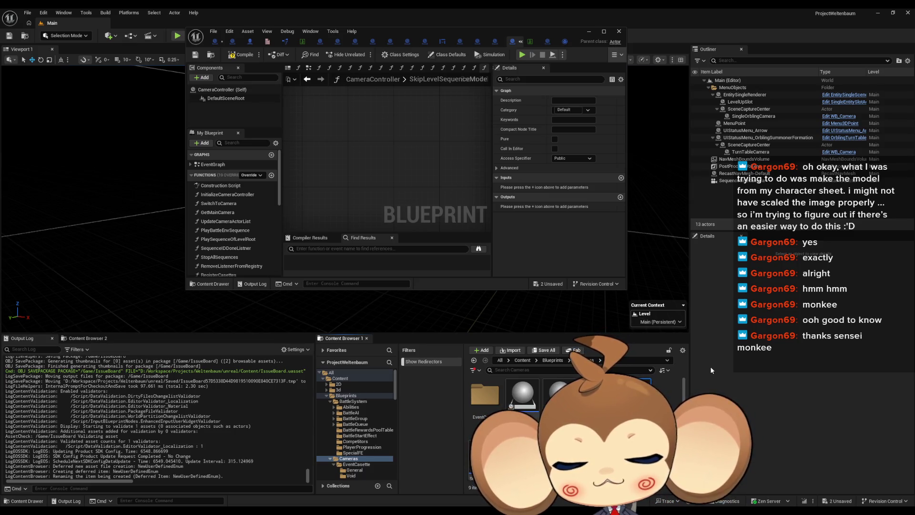
pyautogui.press('Return')
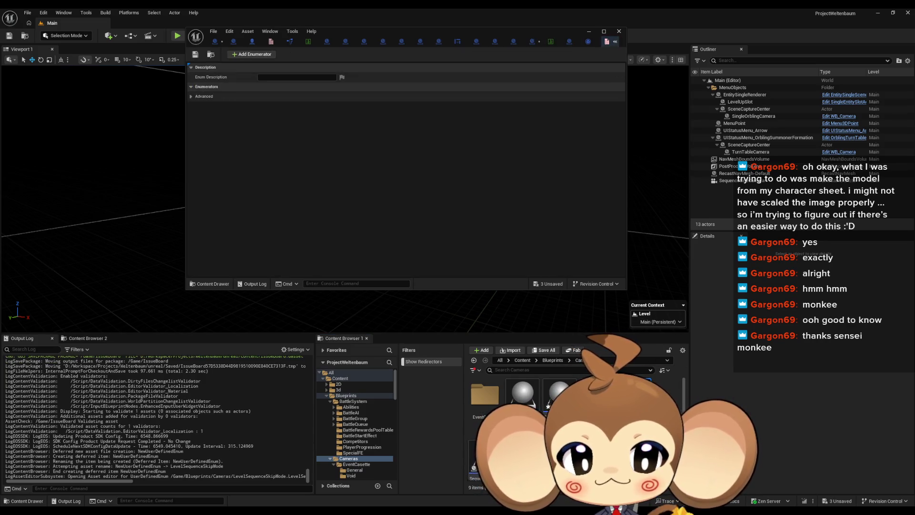
# Step: Add enumerators CameraSequence and PlayerOrbitCameraSequence to the enum and save it
pyautogui.click(248, 56)
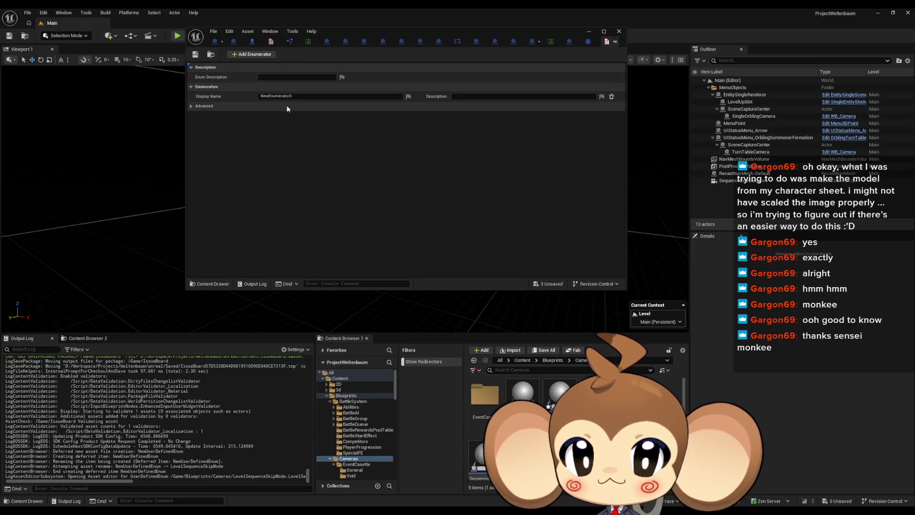
pyautogui.write('CameraSequence')
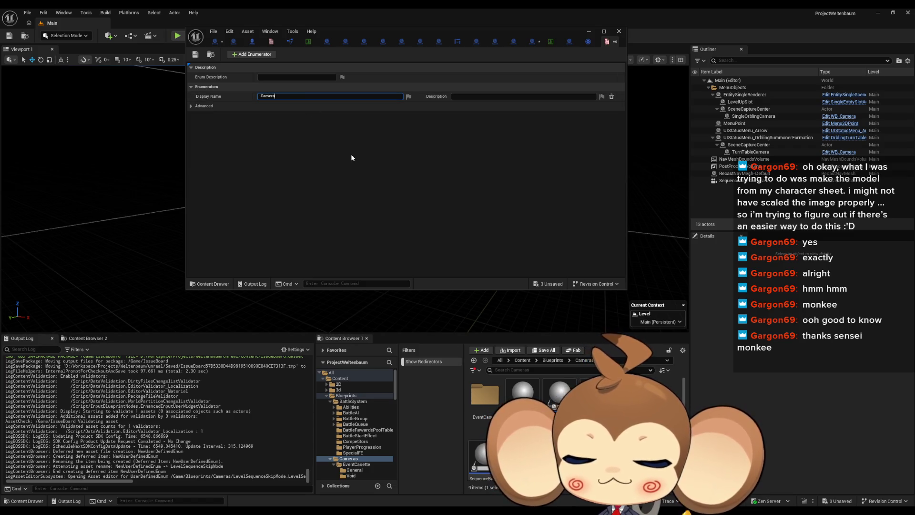
pyautogui.press('Return')
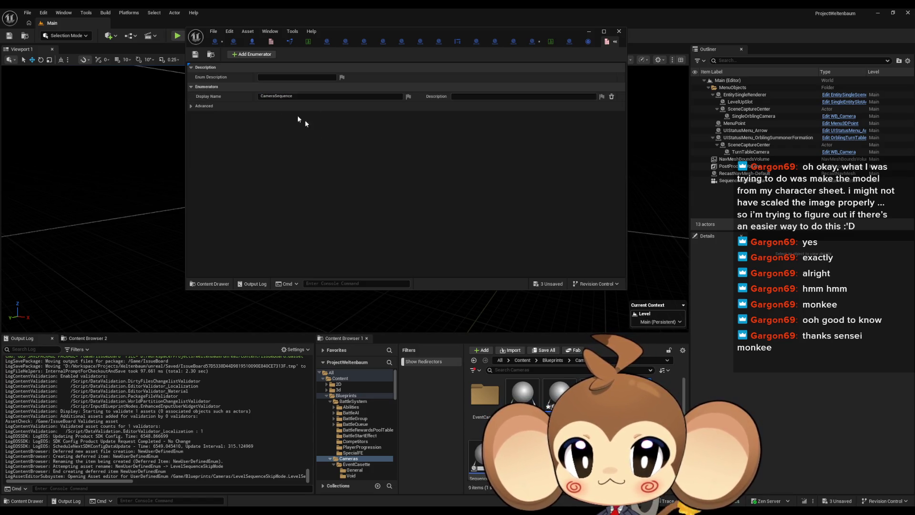
pyautogui.click(248, 54)
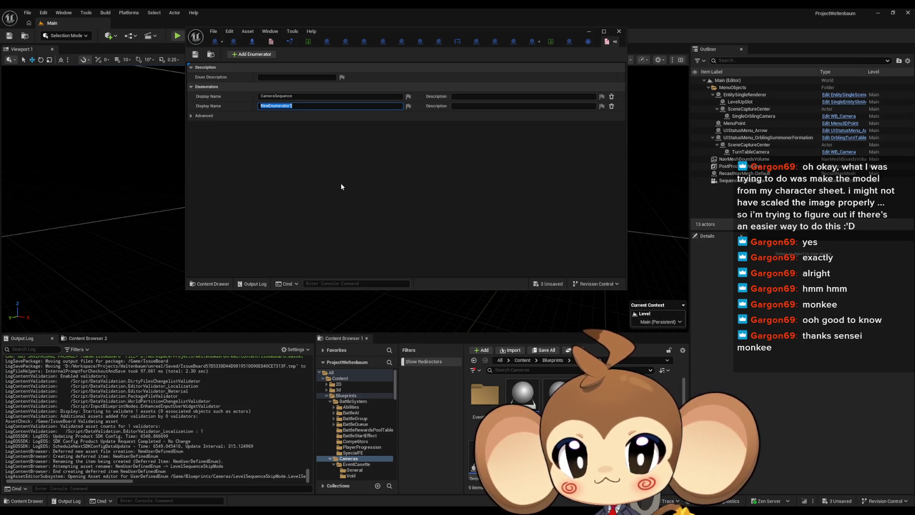
pyautogui.write('PlayerOrbit')
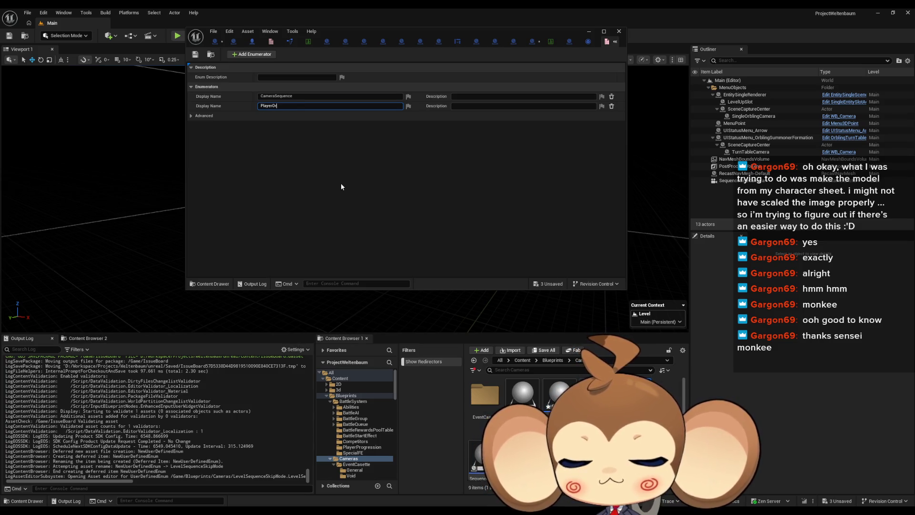
pyautogui.write('CameraS')
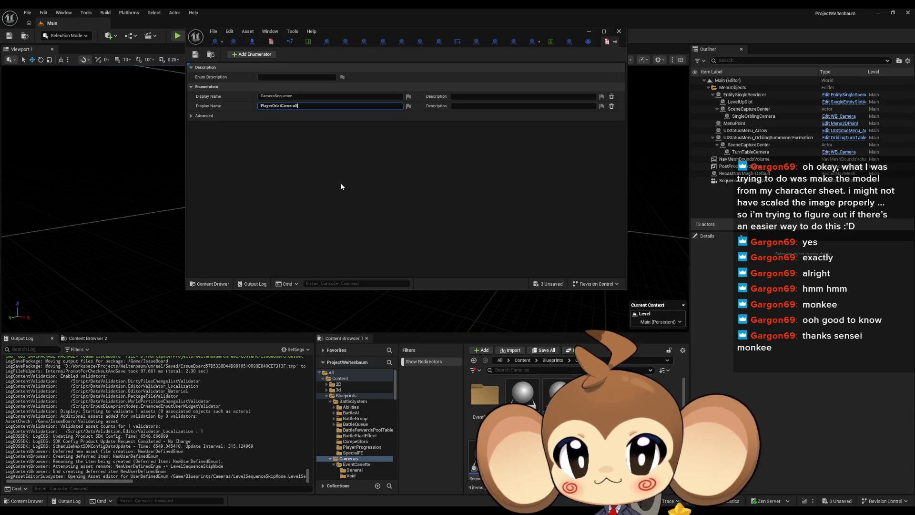
pyautogui.write('equence')
pyautogui.press('Return')
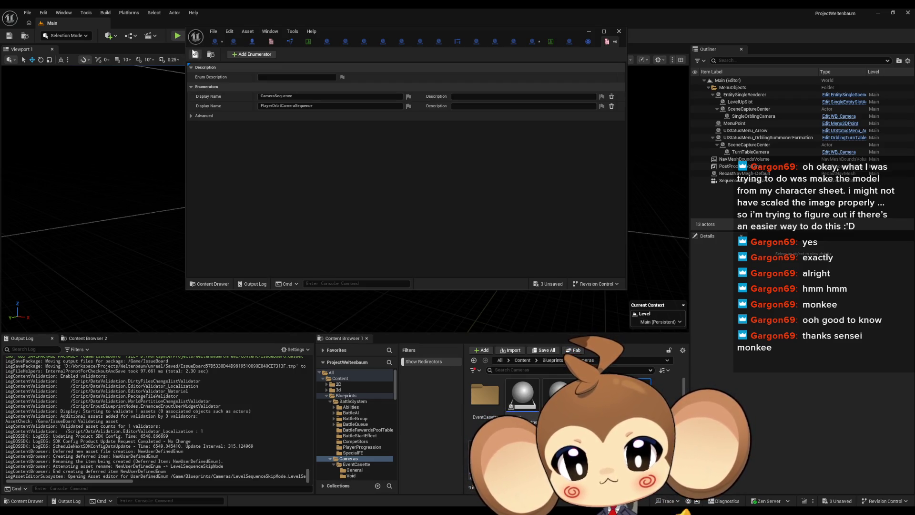
pyautogui.click(195, 54)
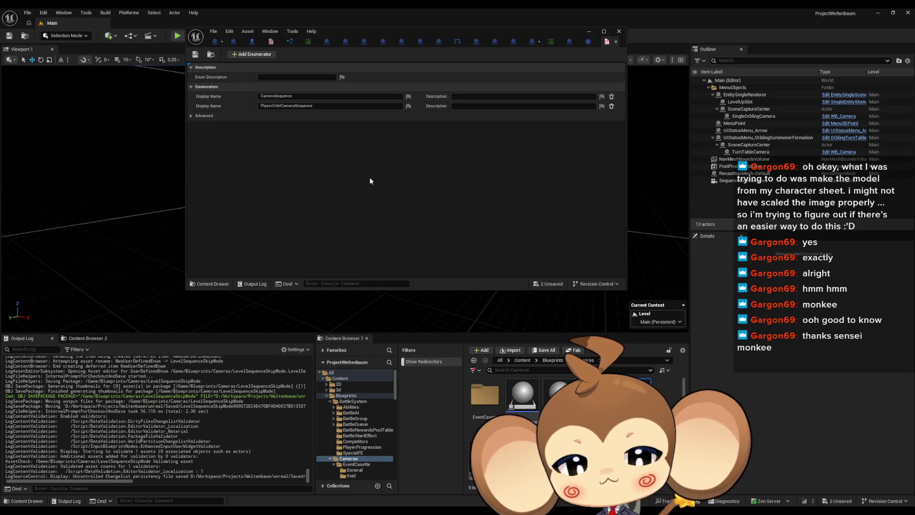
# Step: Rename the second enumerator to PlayerOrbitCameraSequenceNoFade, save, and maximize the enum editor
pyautogui.click(322, 106)
pyautogui.click(322, 106)
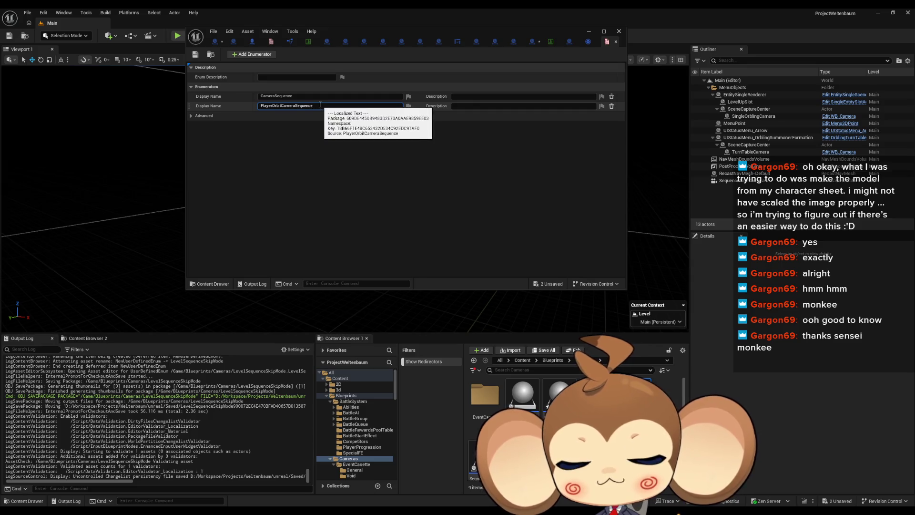
pyautogui.write('NoFade')
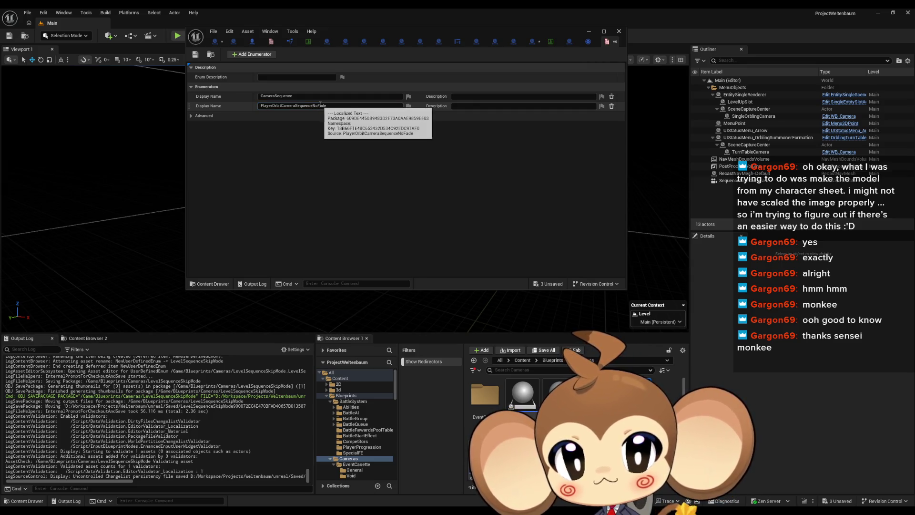
pyautogui.press('Return')
pyautogui.click(198, 56)
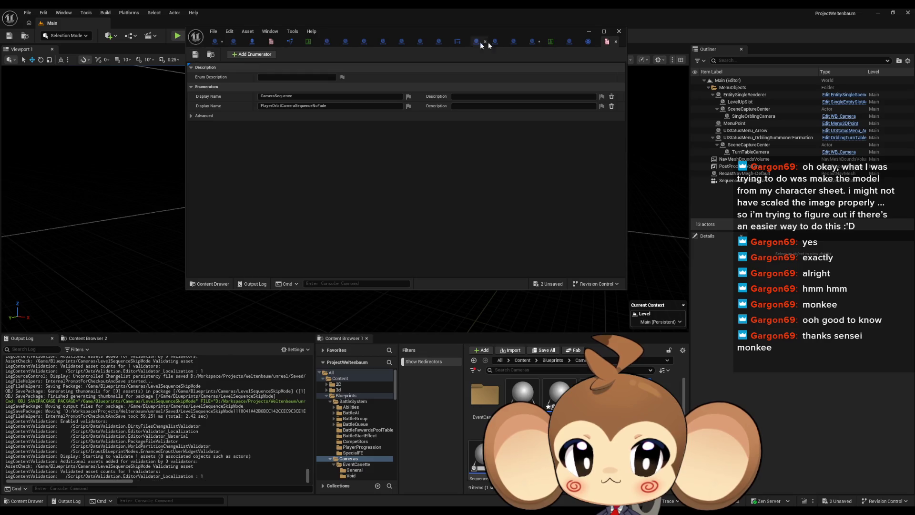
pyautogui.doubleClick(536, 30)
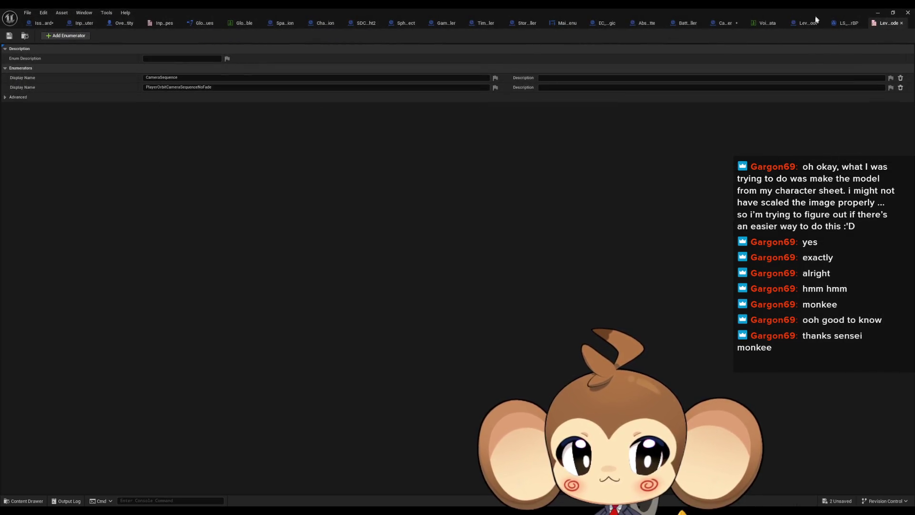
# Step: Close the LS_AfterIntroBattle2_DirectorBP and LevelObjectCollectionRoot tabs and return to CameraController
pyautogui.click(851, 24)
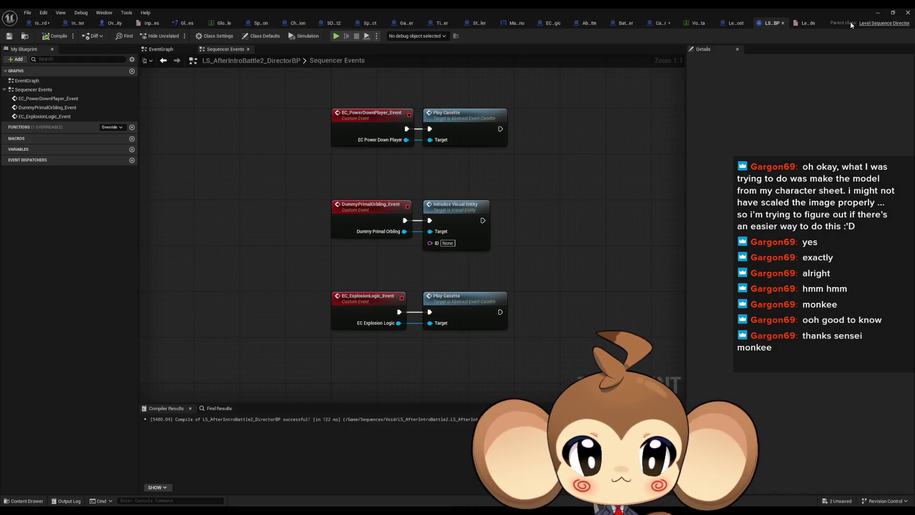
pyautogui.middleClick(769, 23)
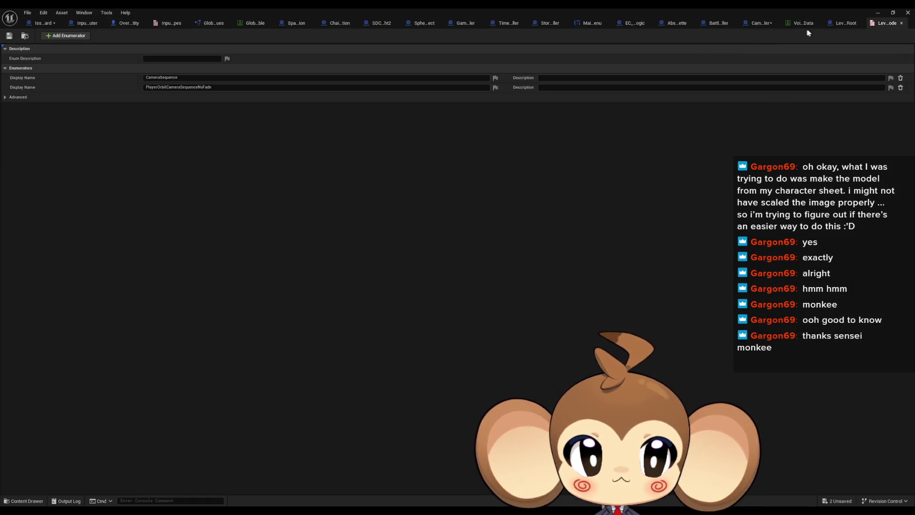
pyautogui.click(838, 25)
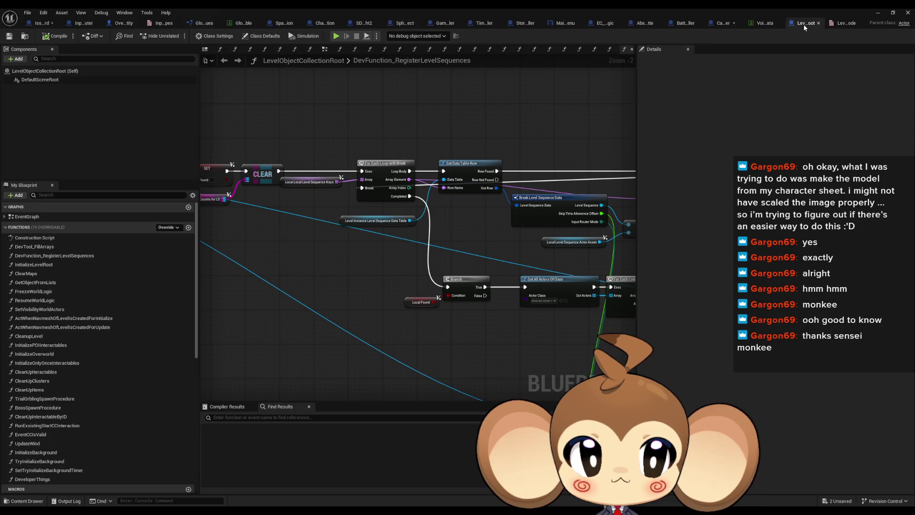
pyautogui.middleClick(804, 25)
pyautogui.click(803, 25)
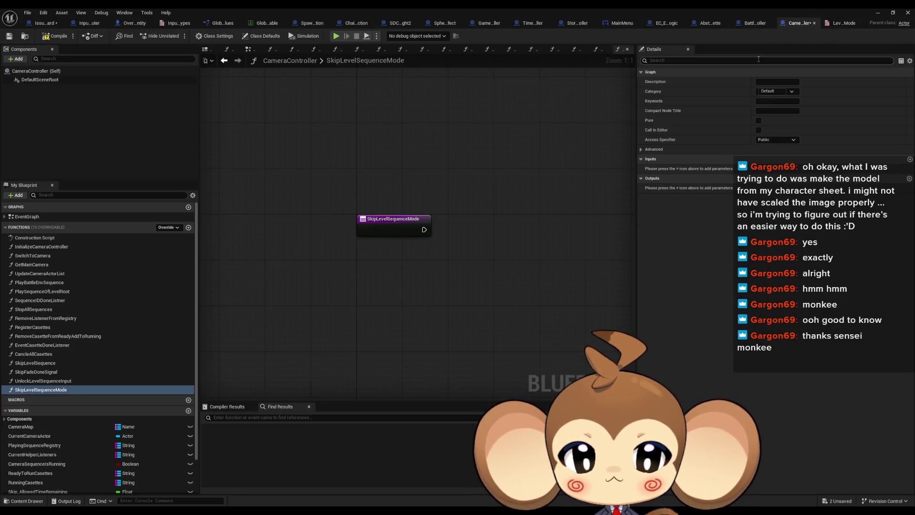
# Step: Give SkipLevelSequenceMode a SkipMode input of type LevelSequenceSkipMode
pyautogui.click(386, 228)
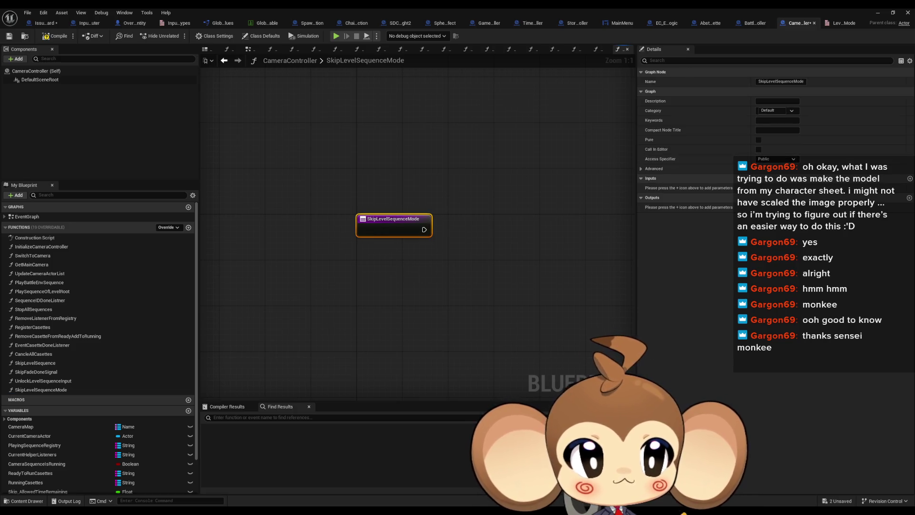
pyautogui.click(910, 178)
pyautogui.click(775, 188)
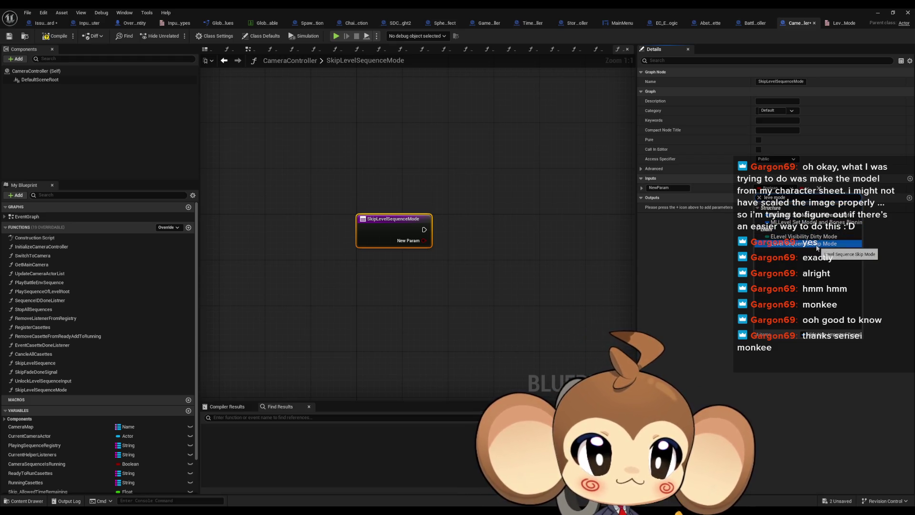
pyautogui.click(816, 244)
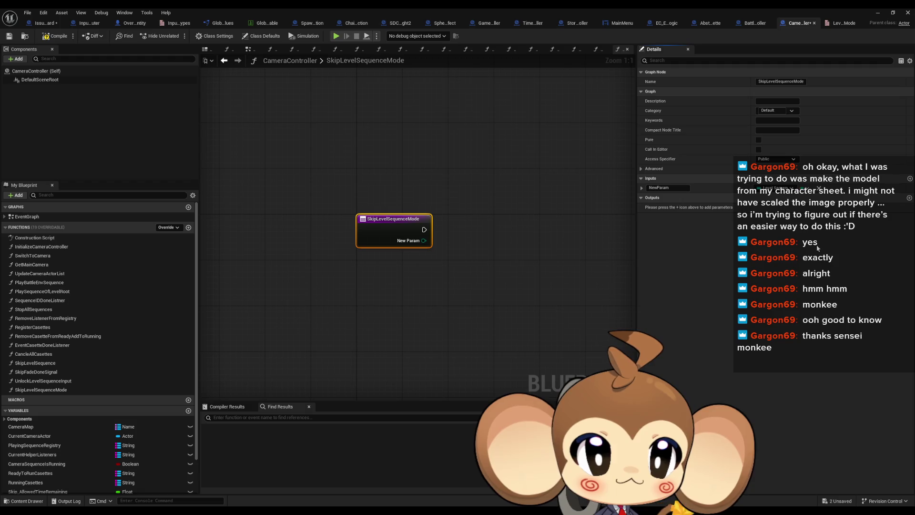
pyautogui.click(689, 190)
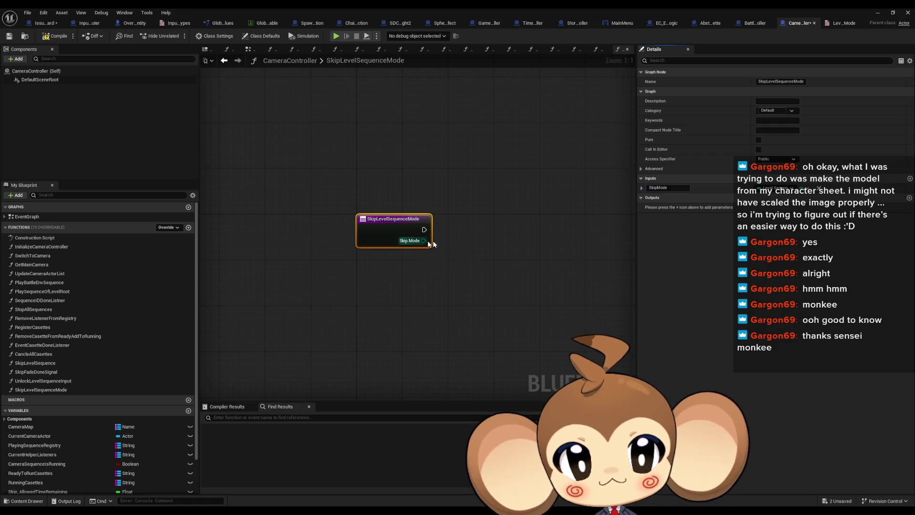
# Step: Switch on Skip Mode and call Skip Level Sequence from the Camera Sequence branch
pyautogui.moveTo(424, 240); pyautogui.dragTo(491, 247)
pyautogui.write('swi')
pyautogui.press('Return')
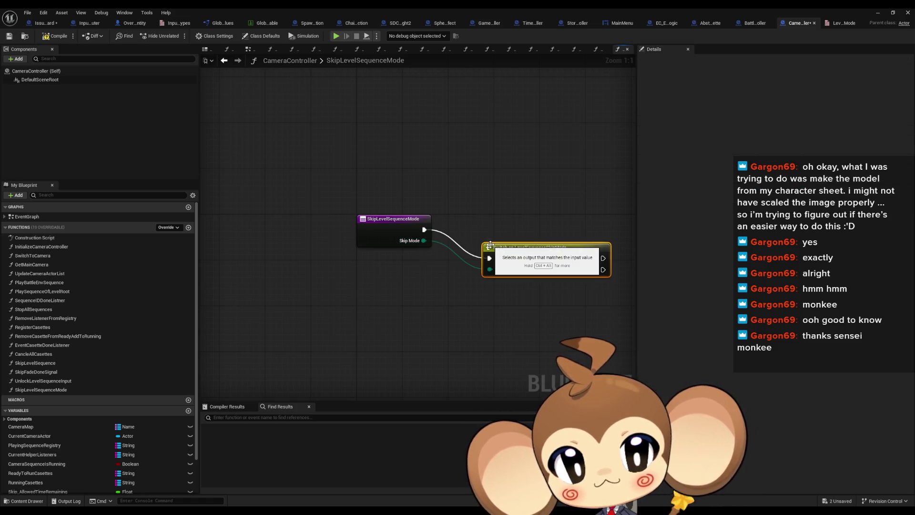
pyautogui.moveTo(548, 290); pyautogui.dragTo(268, 305)
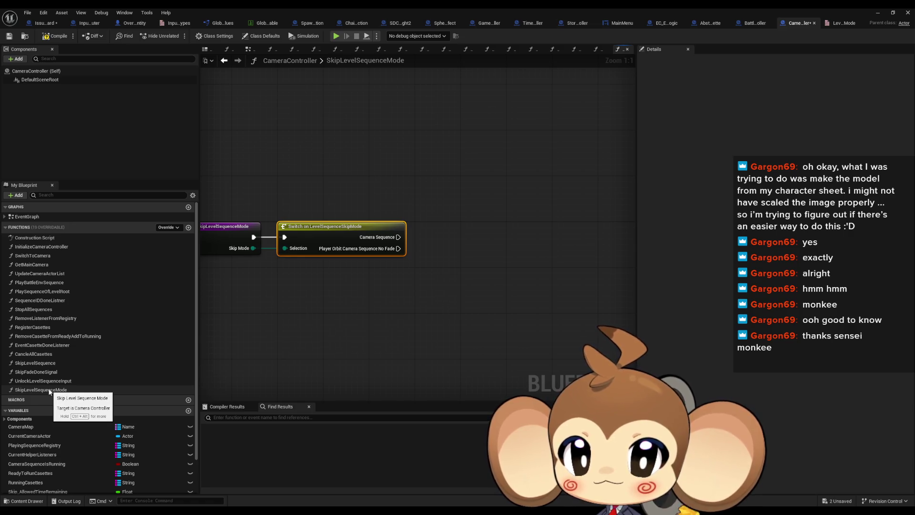
pyautogui.moveTo(49, 392)
pyautogui.mouseDown()
pyautogui.moveTo(47, 366)
pyautogui.moveTo(425, 230)
pyautogui.moveTo(415, 241)
pyautogui.moveTo(498, 231)
pyautogui.mouseUp()
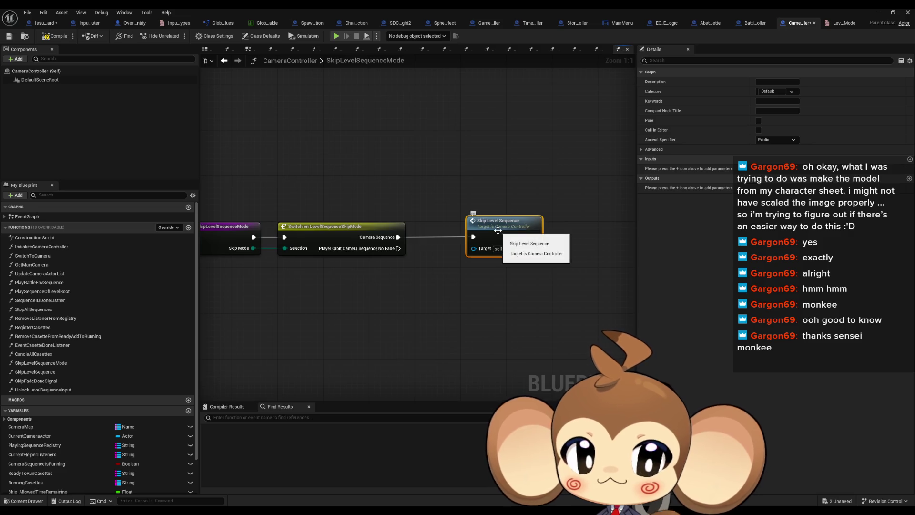
pyautogui.press('Home')
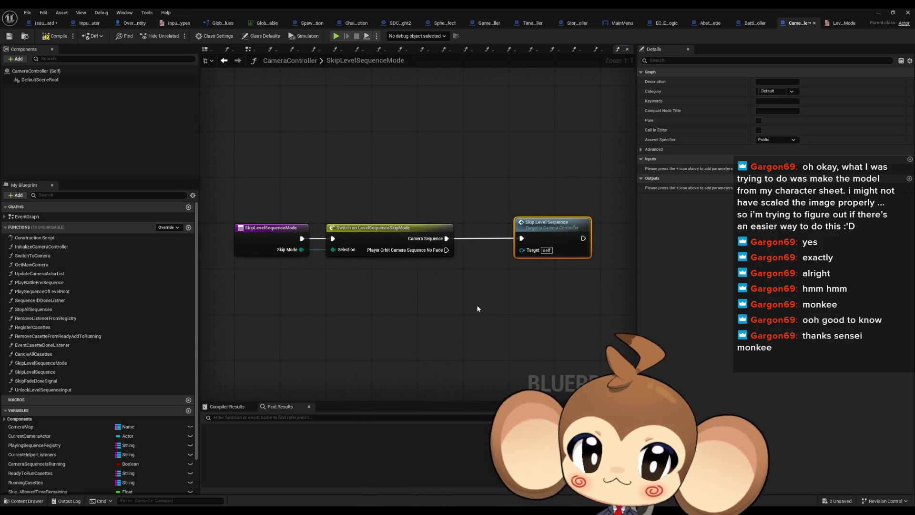
pyautogui.moveTo(510, 275); pyautogui.dragTo(442, 262)
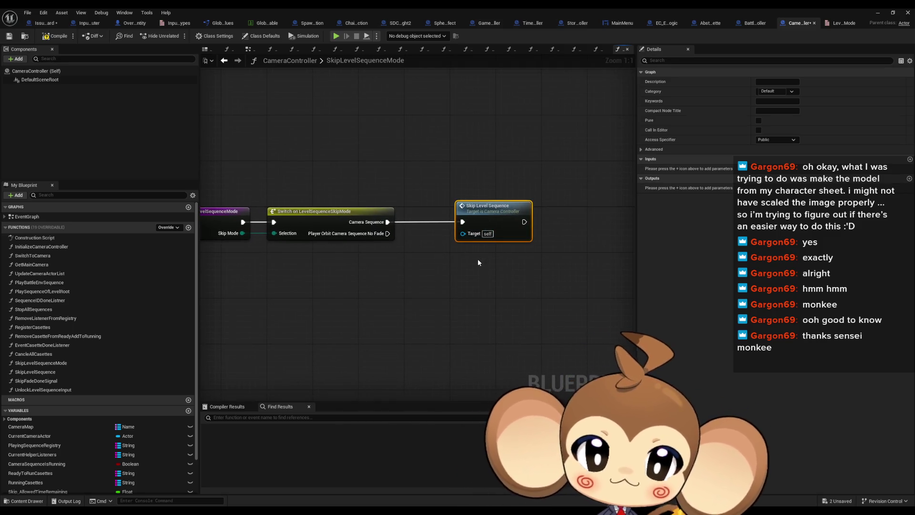
# Step: Duplicate SkipLevelSequence as SkipLevelSequence_0 and look over its Branch and following nodes
pyautogui.click(53, 372)
pyautogui.hotkey('ctrl', 'd')
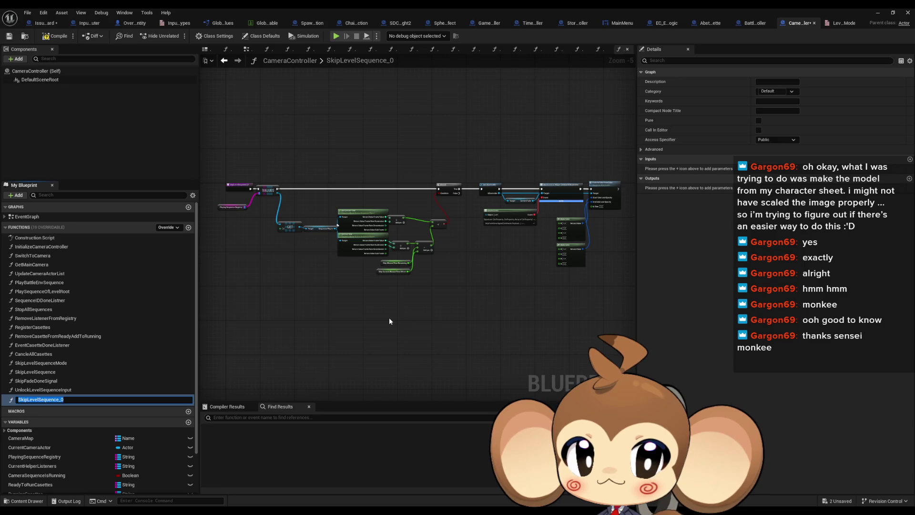
pyautogui.scroll(3, 244, 237)
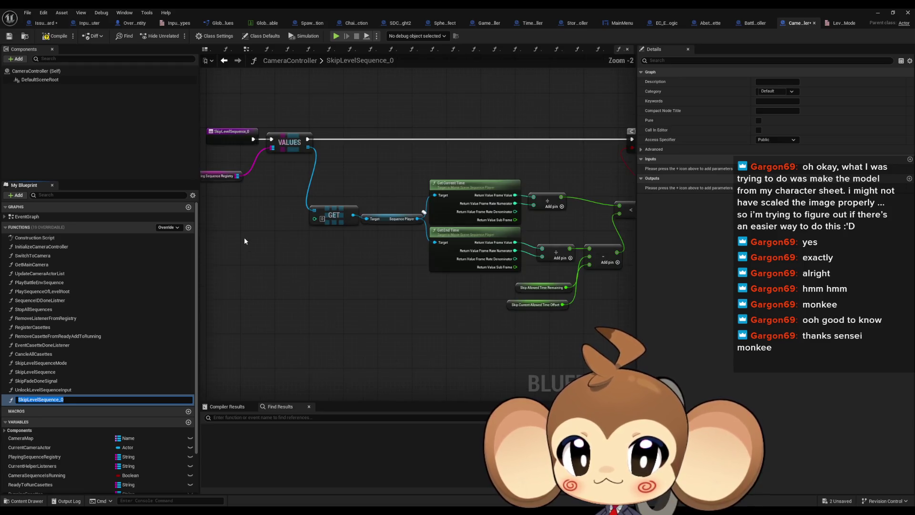
pyautogui.press('Return')
pyautogui.moveTo(391, 240)
pyautogui.mouseDown()
pyautogui.moveTo(384, 272)
pyautogui.moveTo(349, 273)
pyautogui.mouseUp()
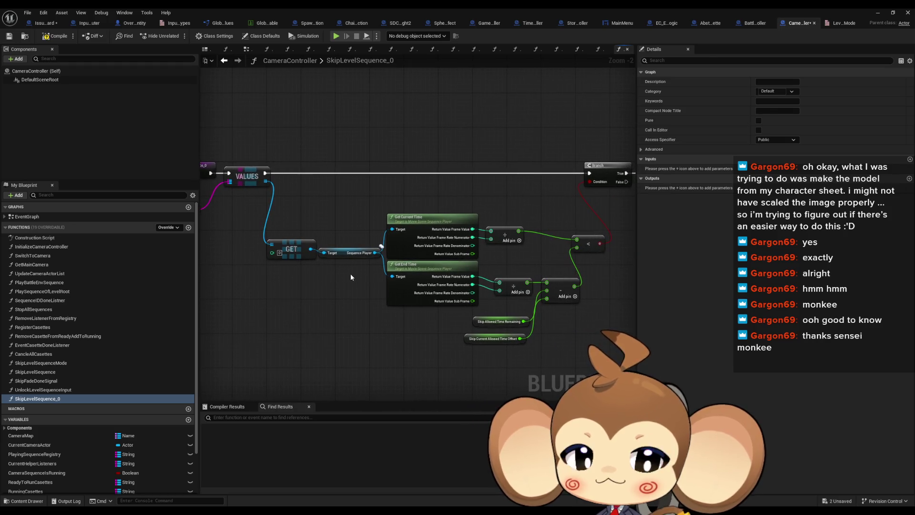
pyautogui.moveTo(347, 275); pyautogui.dragTo(309, 276)
pyautogui.scroll(2, 459, 257)
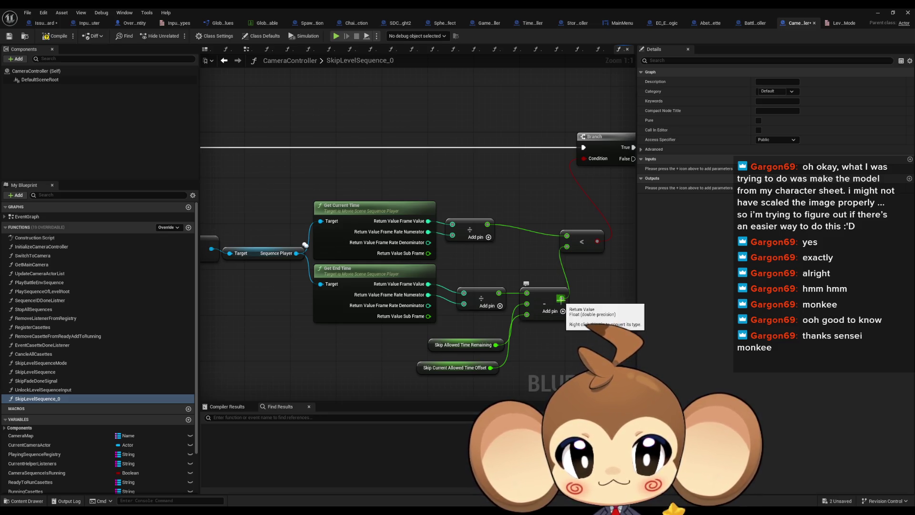
pyautogui.click(496, 371)
pyautogui.moveTo(398, 310)
pyautogui.mouseDown()
pyautogui.moveTo(198, 379)
pyautogui.moveTo(159, 381)
pyautogui.mouseUp()
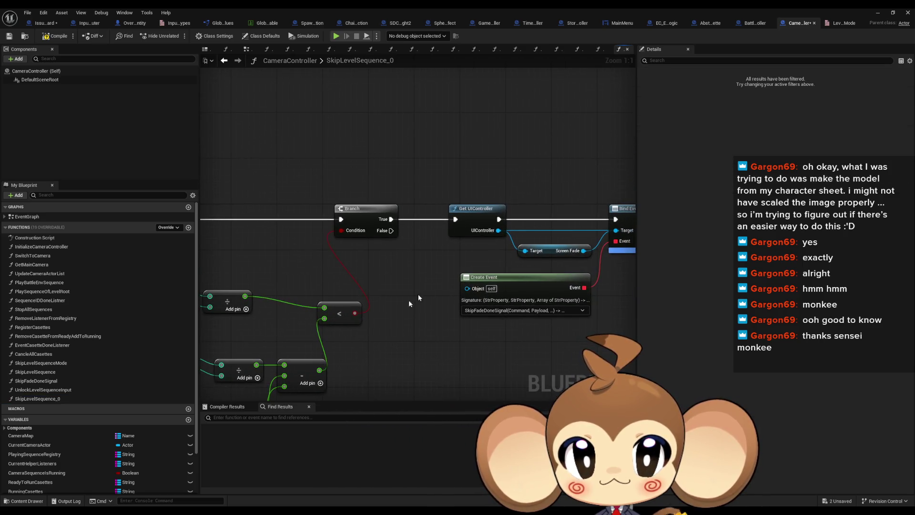
pyautogui.moveTo(439, 267)
pyautogui.mouseDown()
pyautogui.moveTo(361, 262)
pyautogui.moveTo(477, 286)
pyautogui.moveTo(573, 266)
pyautogui.mouseUp()
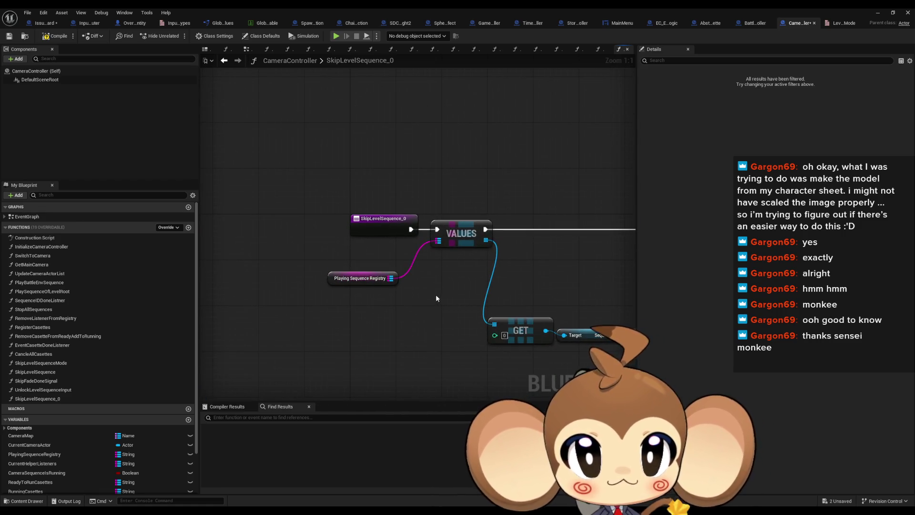
# Step: Feed a copied Playing Sequence Registry through Is Not Empty into a new Branch condition
pyautogui.click(362, 279)
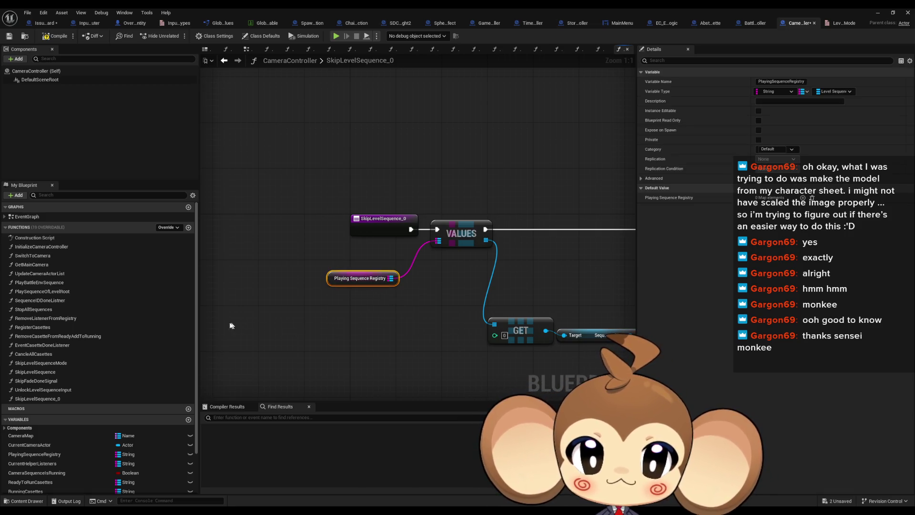
pyautogui.hotkey('ctrl', 'v')
pyautogui.moveTo(288, 324)
pyautogui.mouseDown()
pyautogui.moveTo(306, 333)
pyautogui.moveTo(315, 327)
pyautogui.mouseUp()
pyautogui.write('not')
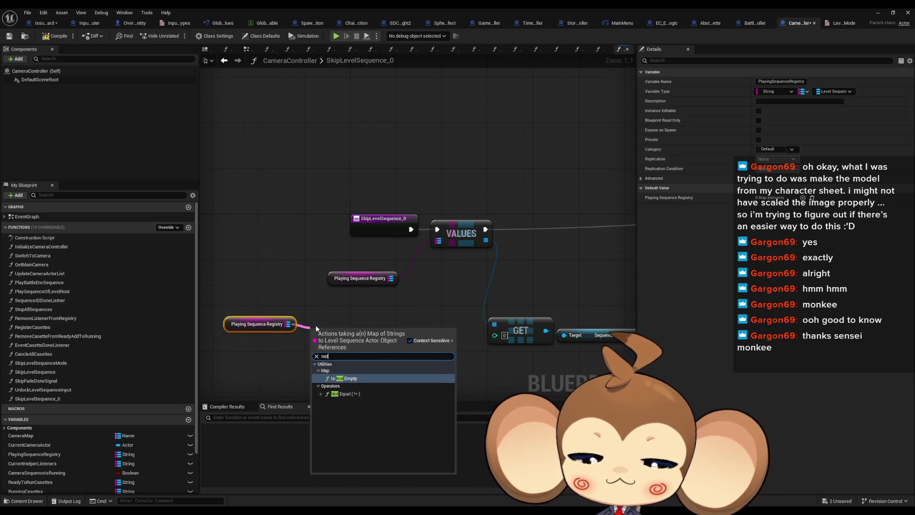
pyautogui.press('Return')
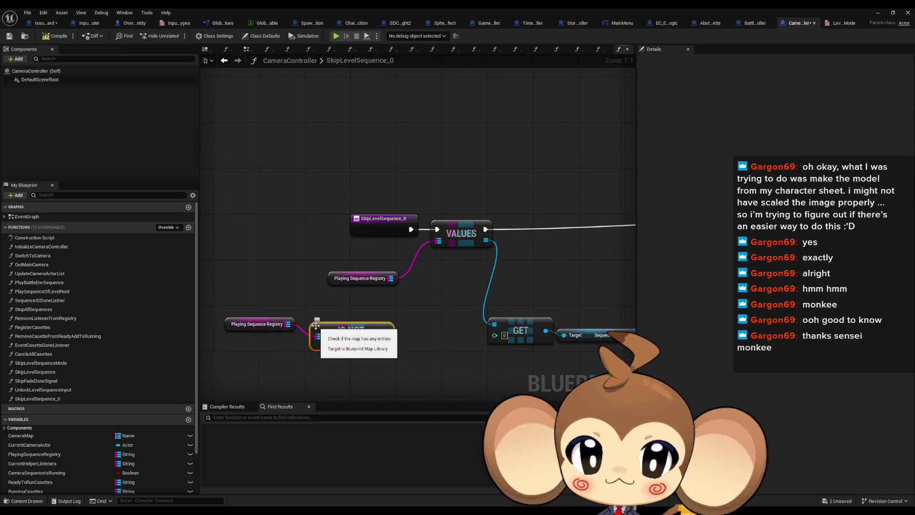
pyautogui.moveTo(385, 337)
pyautogui.mouseDown()
pyautogui.moveTo(410, 342)
pyautogui.moveTo(449, 222)
pyautogui.moveTo(411, 233)
pyautogui.moveTo(407, 343)
pyautogui.mouseUp()
pyautogui.write('branch')
pyautogui.press('Return')
# Step: Try removing the _0 suffix from SkipLevelSequence_0, cancel, then compile the blueprint
pyautogui.click(38, 399)
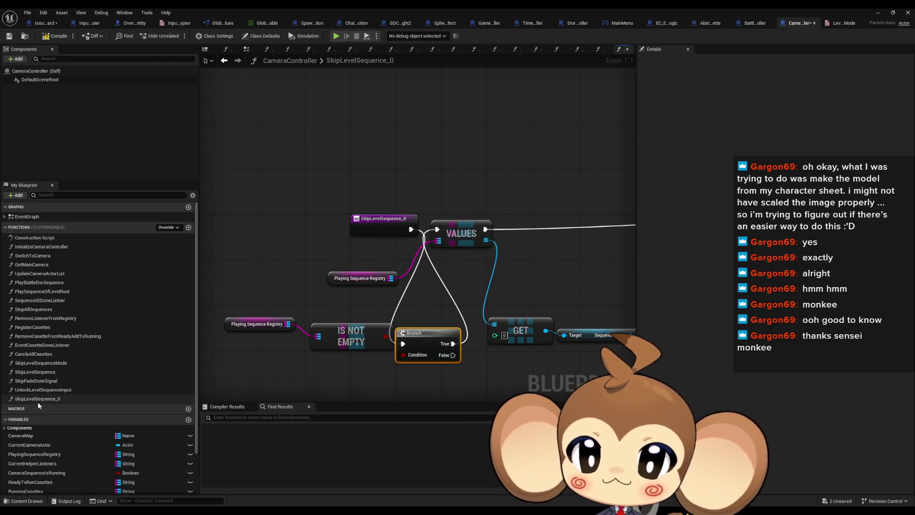
pyautogui.press('F2')
pyautogui.press('End')
pyautogui.press('BackSpace')
pyautogui.press('BackSpace')
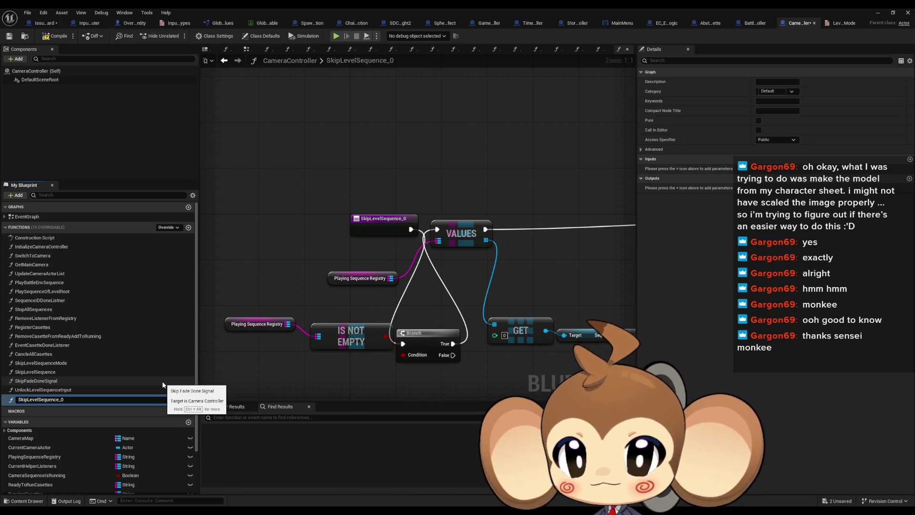
pyautogui.press('Escape')
pyautogui.click(52, 38)
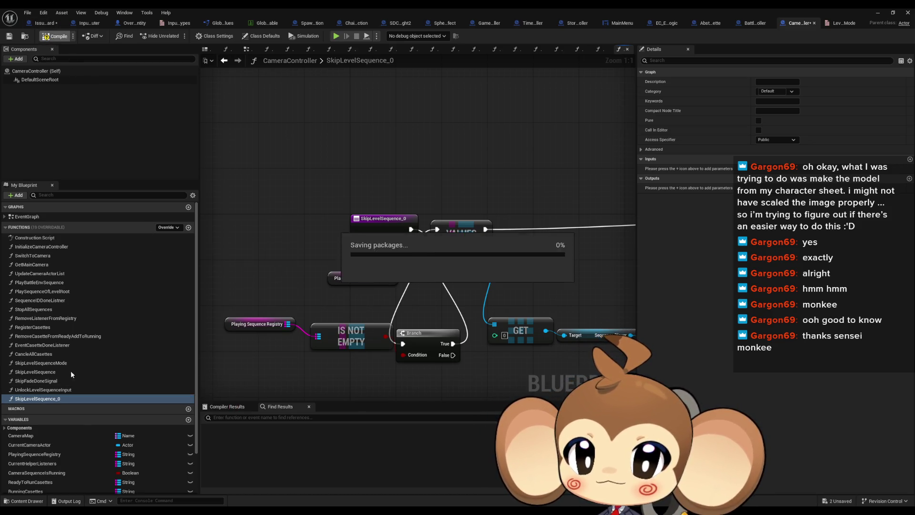
# Step: Rename SkipLevelSequence_0 to SkipLevelSequencePlayerOrbitNoFade
pyautogui.click(54, 399)
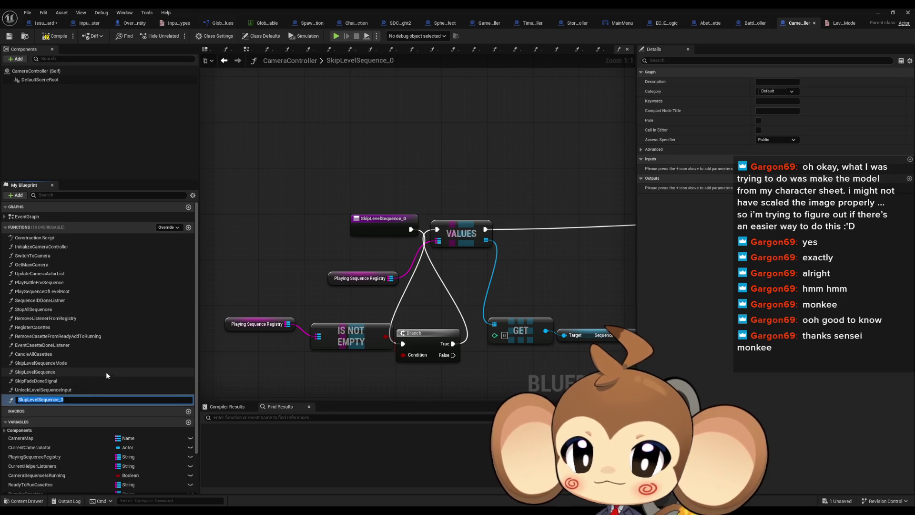
pyautogui.press('F2')
pyautogui.press('End')
pyautogui.press('BackSpace')
pyautogui.press('BackSpace')
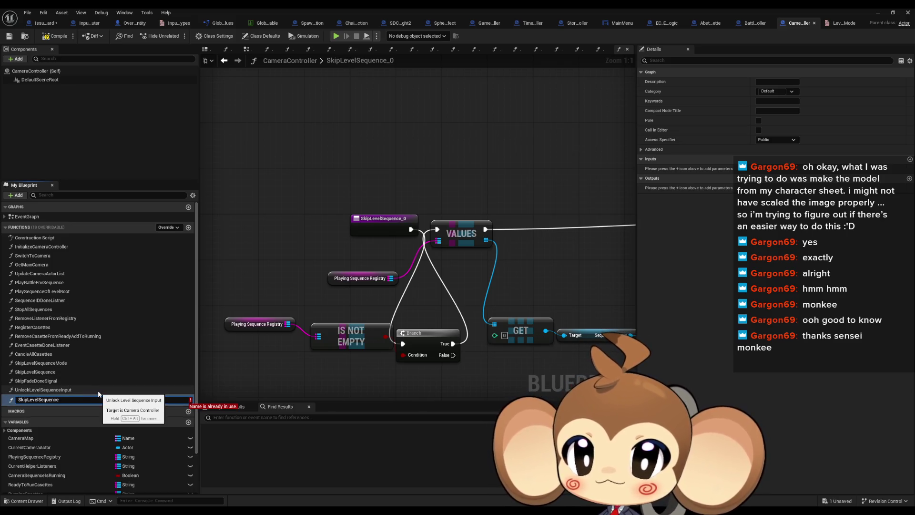
pyautogui.write('ode')
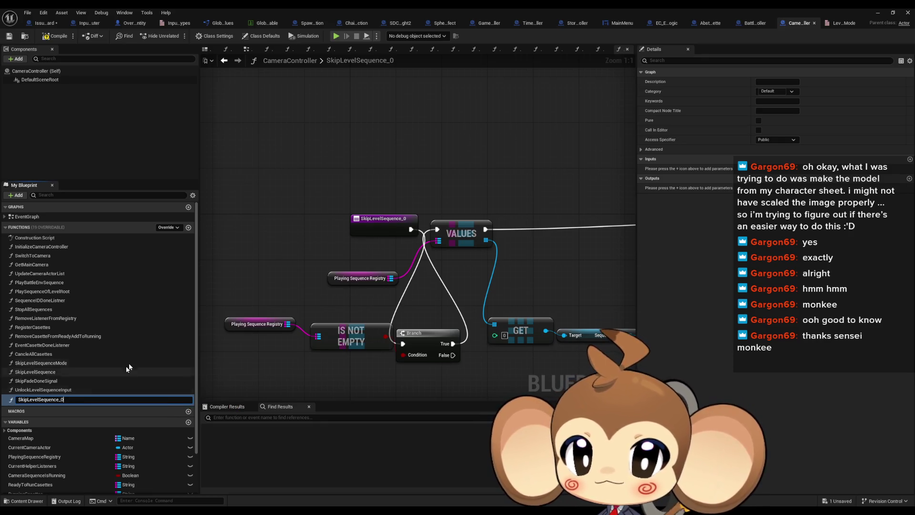
pyautogui.click(296, 222)
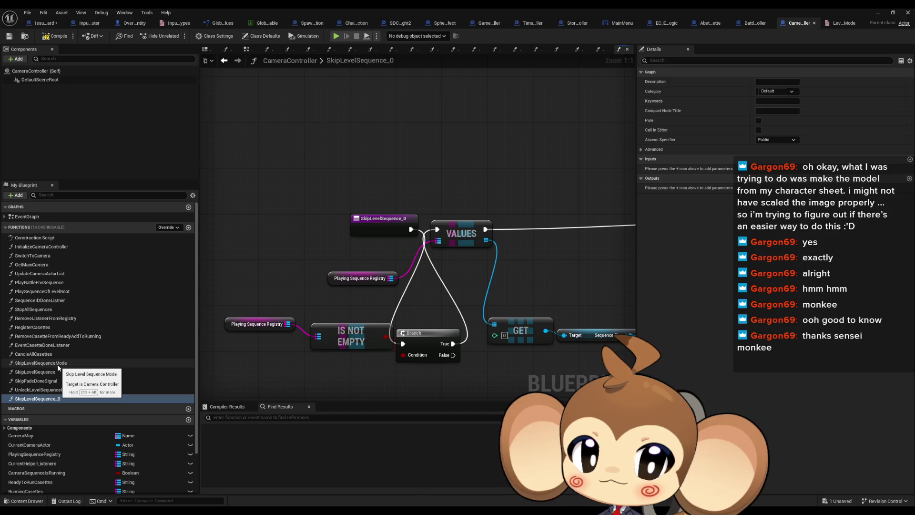
pyautogui.click(47, 399)
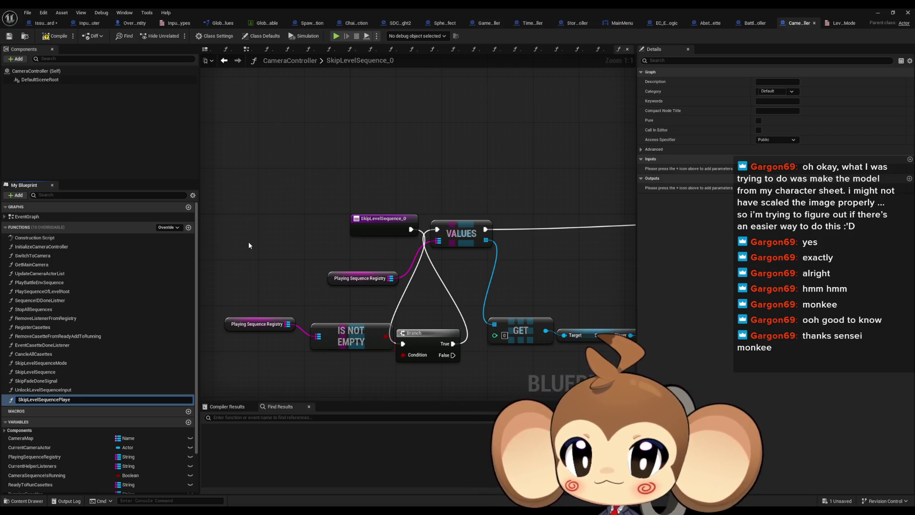
pyautogui.write('PlayerOrbitNoF')
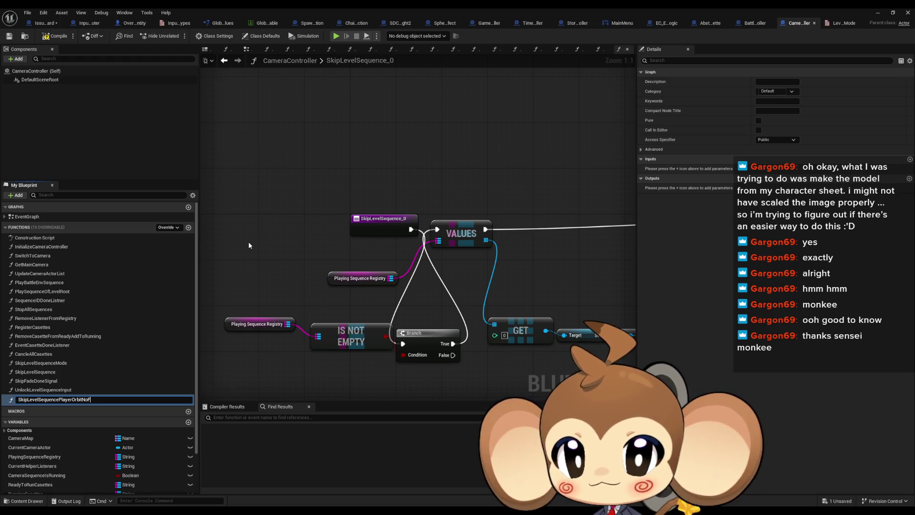
pyautogui.write('ade')
pyautogui.press('Return')
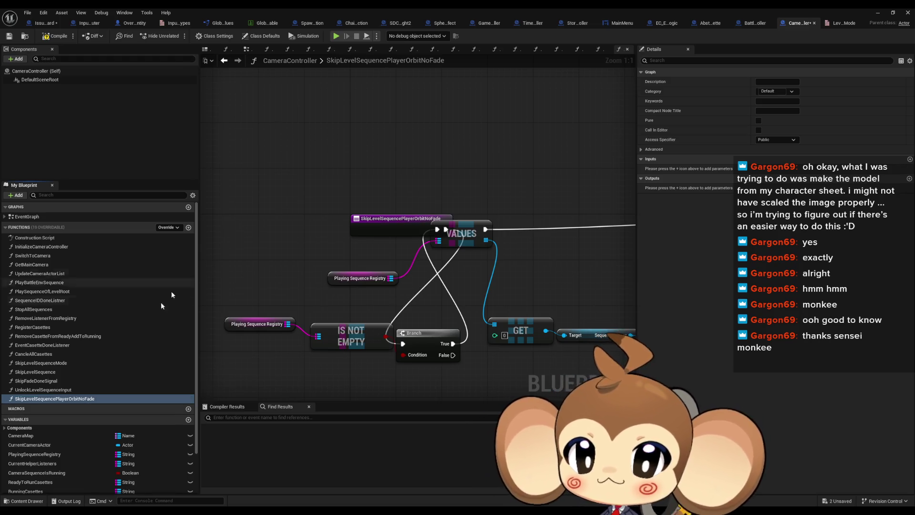
# Step: Set the function's Category to Skip, then check SkipFadeDoneSignal's settings
pyautogui.moveTo(459, 294); pyautogui.dragTo(361, 309)
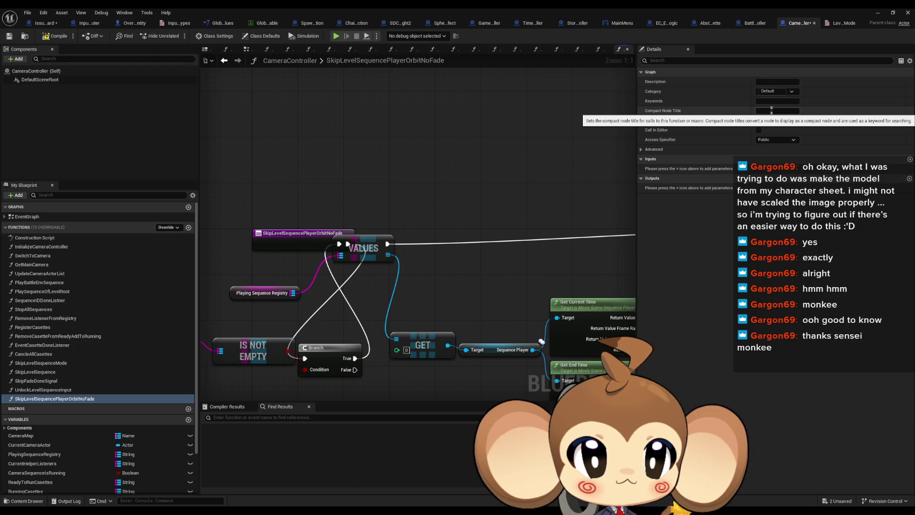
pyautogui.click(777, 90)
pyautogui.write('ip')
pyautogui.press('Return')
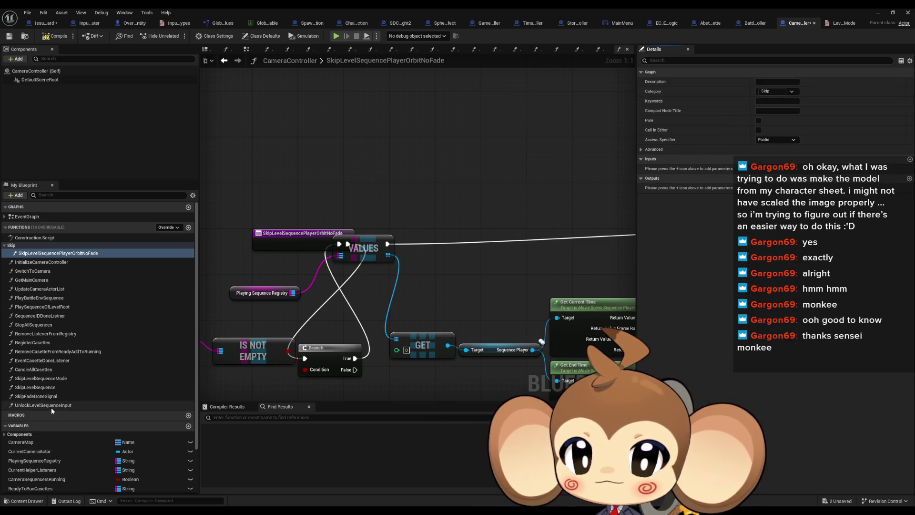
pyautogui.click(41, 397)
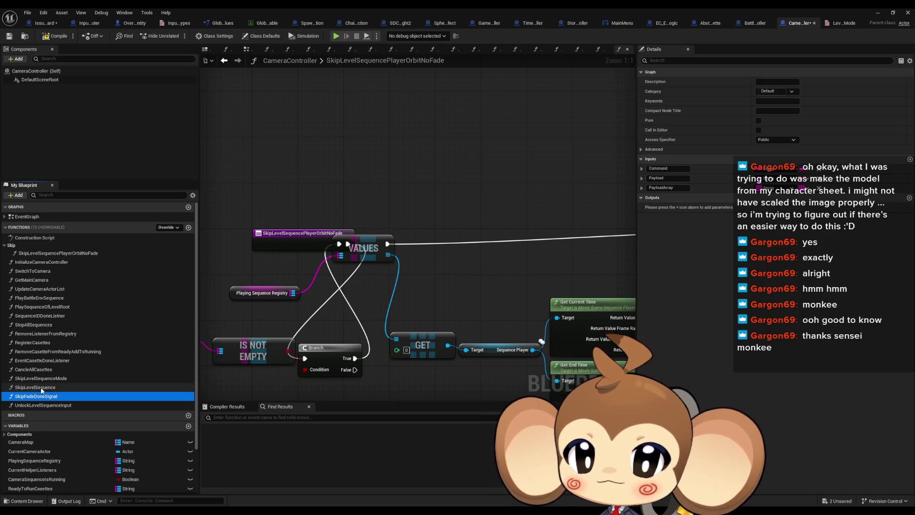
# Step: Move the Branch node to sit right after the function entry node
pyautogui.moveTo(341, 262)
pyautogui.mouseDown()
pyautogui.moveTo(354, 232)
pyautogui.moveTo(539, 230)
pyautogui.mouseUp()
pyautogui.moveTo(338, 329); pyautogui.dragTo(413, 210)
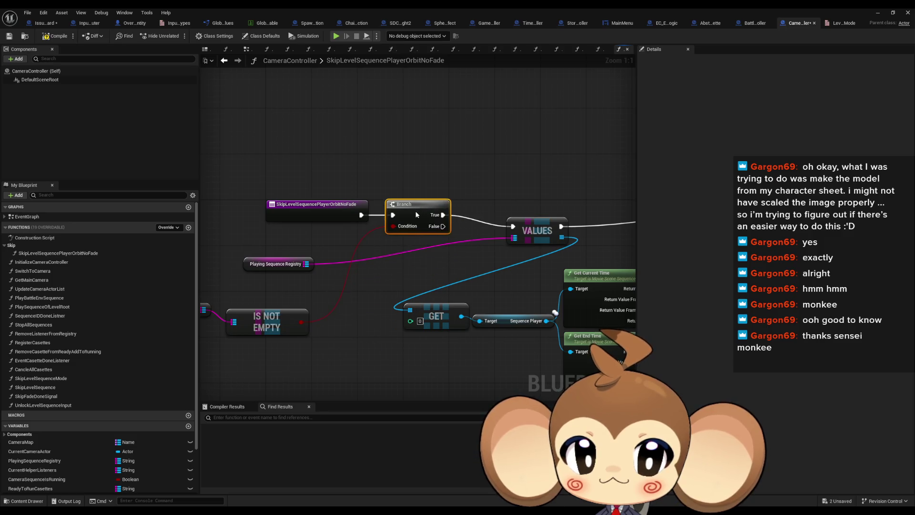
pyautogui.rightClick(476, 257)
pyautogui.scroll(-3, 276, 241)
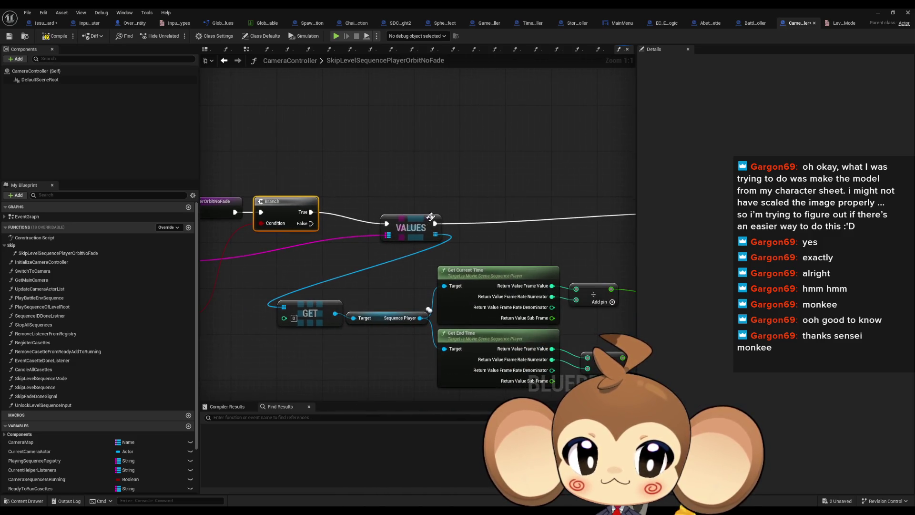
pyautogui.scroll(-2, 276, 240)
pyautogui.scroll(2, 329, 259)
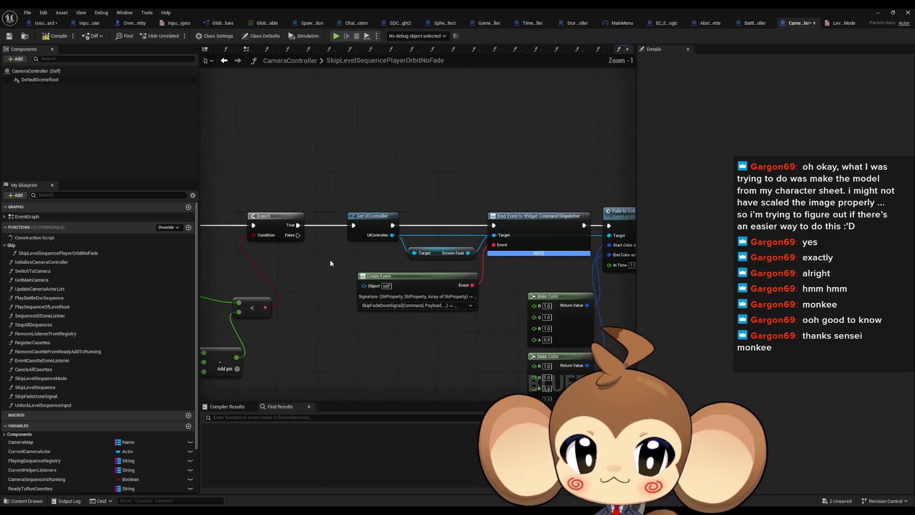
pyautogui.scroll(1, 338, 269)
pyautogui.scroll(-2, 324, 175)
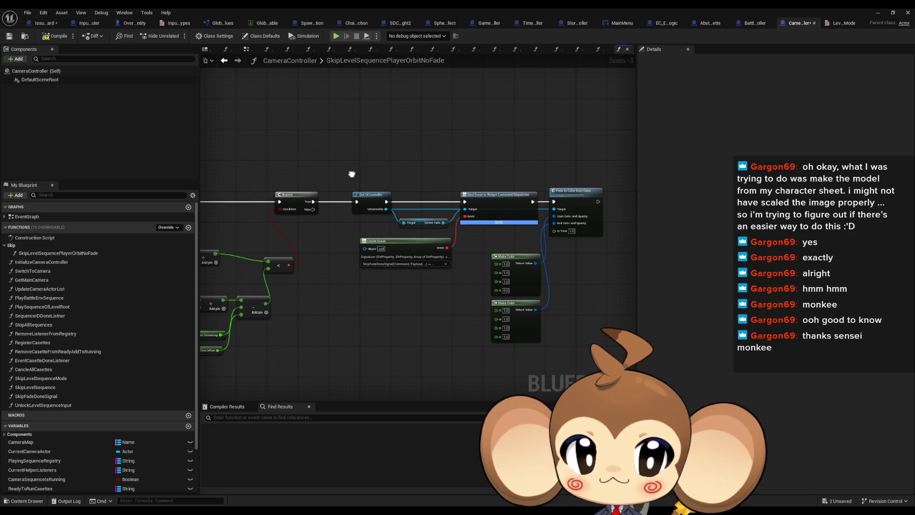
pyautogui.scroll(2, 394, 184)
# Step: Place a Skip Fade Done Signal call above the fade chain and open its graph
pyautogui.click(368, 199)
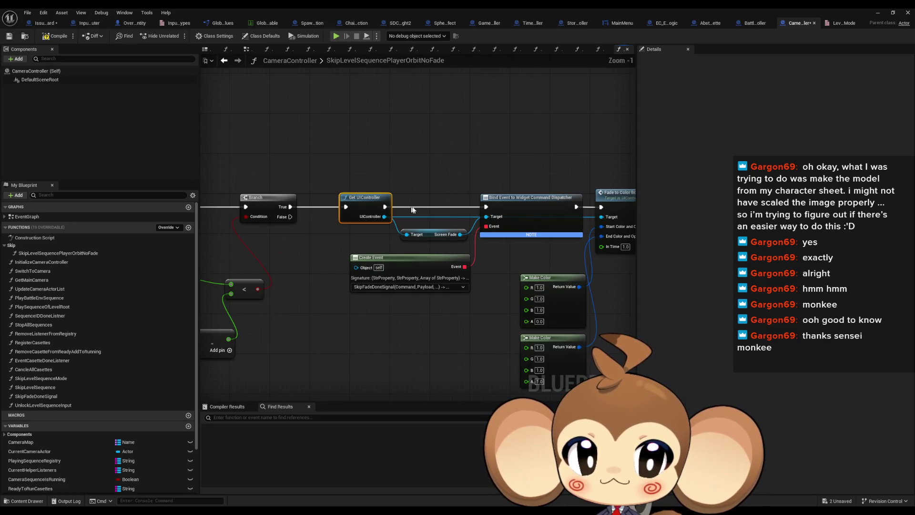
pyautogui.click(294, 251)
pyautogui.moveTo(261, 298); pyautogui.dragTo(316, 327)
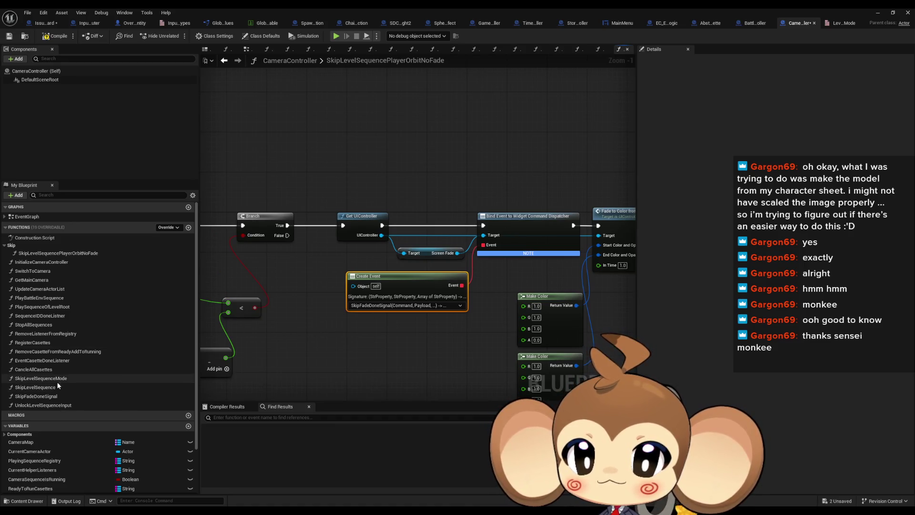
pyautogui.moveTo(54, 397)
pyautogui.mouseDown()
pyautogui.moveTo(355, 130)
pyautogui.moveTo(328, 181)
pyautogui.mouseUp()
pyautogui.moveTo(365, 207)
pyautogui.mouseDown()
pyautogui.moveTo(386, 143)
pyautogui.moveTo(384, 151)
pyautogui.mouseUp()
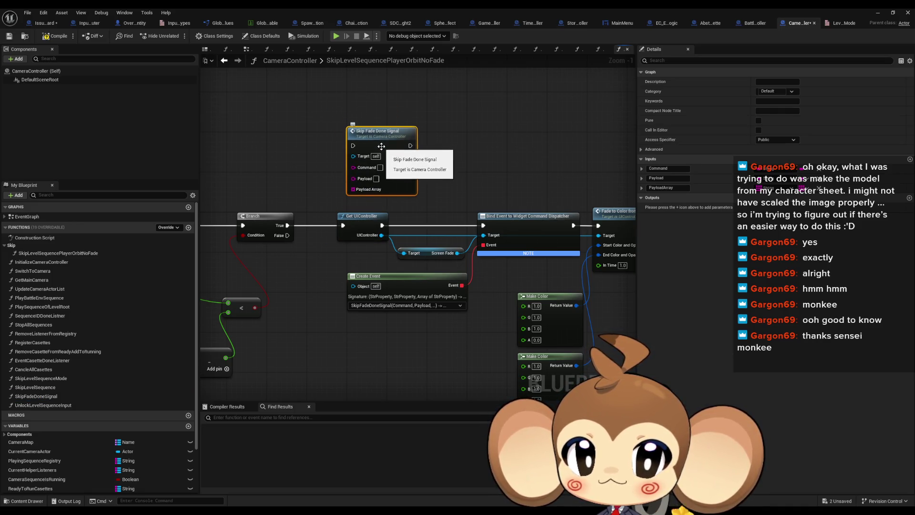
pyautogui.doubleClick(385, 141)
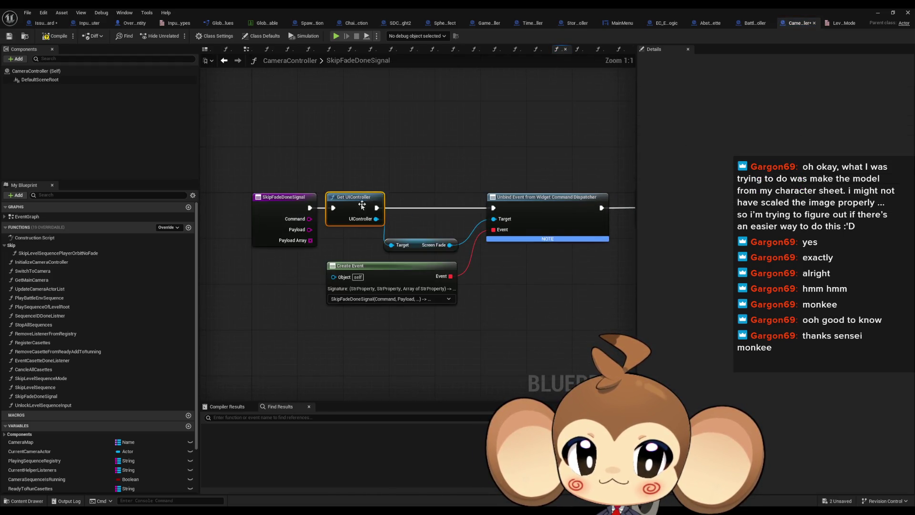
# Step: Copy Cancle All Casettes and Stop All Sequences, then return to SkipLevelSequencePlayerOrbitNoFade's graph
pyautogui.click(445, 235)
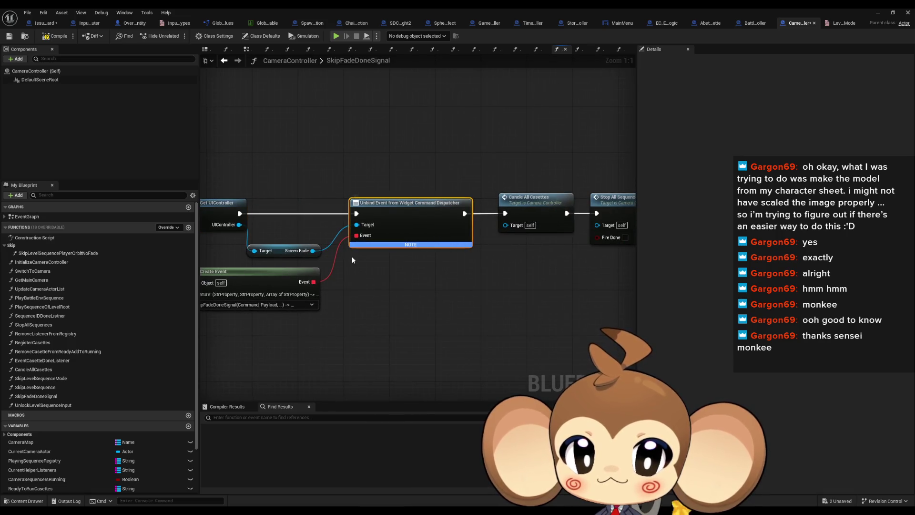
pyautogui.moveTo(353, 260); pyautogui.dragTo(431, 245)
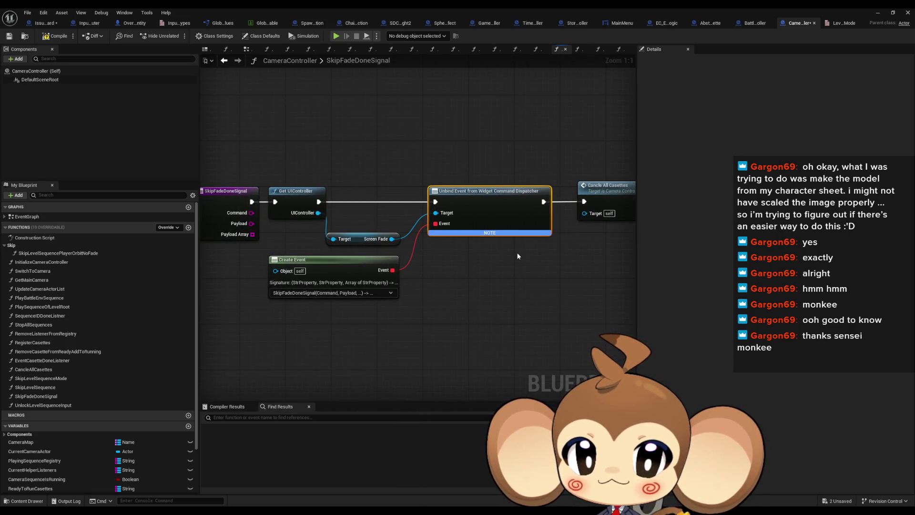
pyautogui.moveTo(525, 253); pyautogui.dragTo(372, 241)
pyautogui.moveTo(464, 120); pyautogui.dragTo(553, 212)
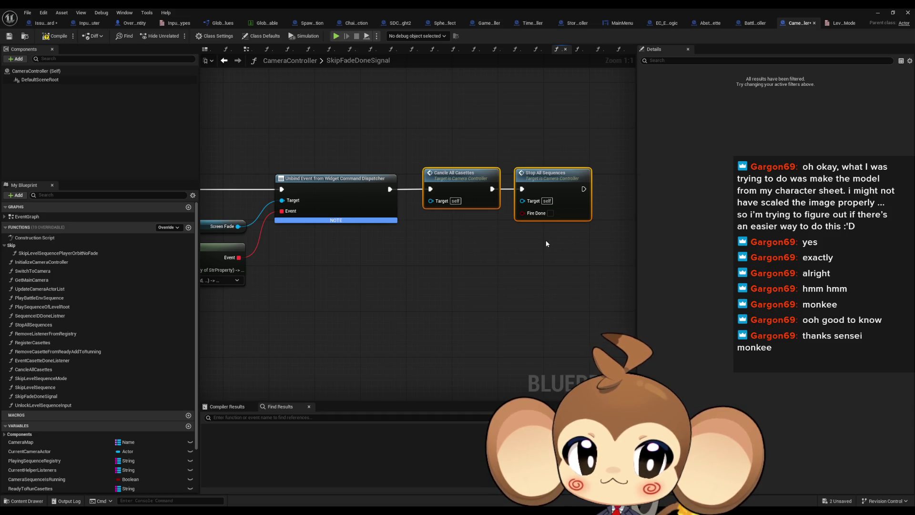
pyautogui.click(228, 63)
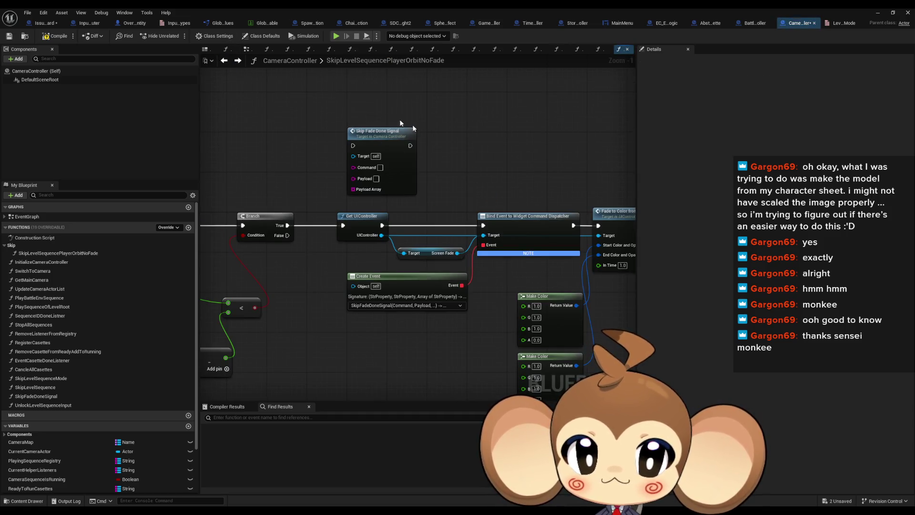
# Step: Paste Cancle All Casettes and Stop All Sequences after Branch True, replacing the old fade chain
pyautogui.hotkey('ctrl', 'v')
pyautogui.moveTo(294, 147); pyautogui.dragTo(337, 165)
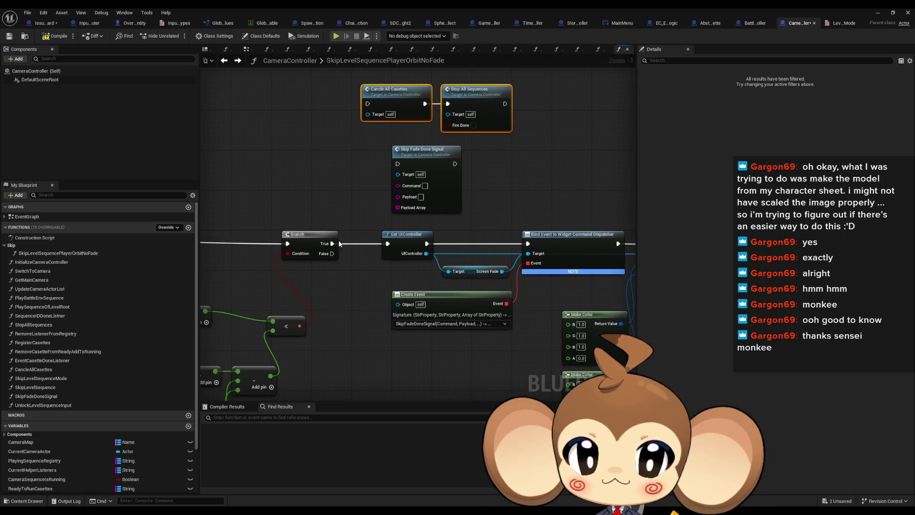
pyautogui.moveTo(413, 317); pyautogui.dragTo(448, 179)
pyautogui.scroll(-2, 310, 207)
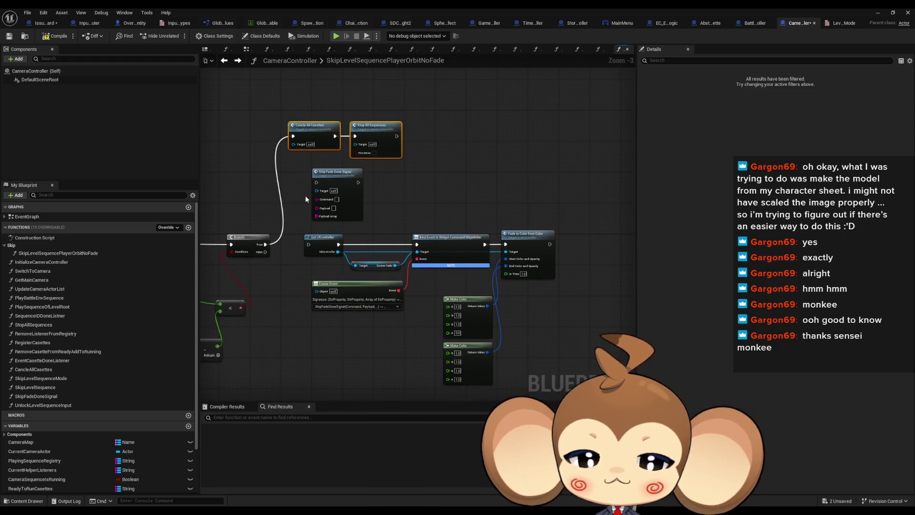
pyautogui.moveTo(305, 199)
pyautogui.mouseDown()
pyautogui.moveTo(360, 197)
pyautogui.moveTo(353, 186)
pyautogui.moveTo(571, 316)
pyautogui.mouseUp()
pyautogui.click(353, 186)
pyautogui.press('Delete')
pyautogui.moveTo(334, 82); pyautogui.dragTo(455, 150)
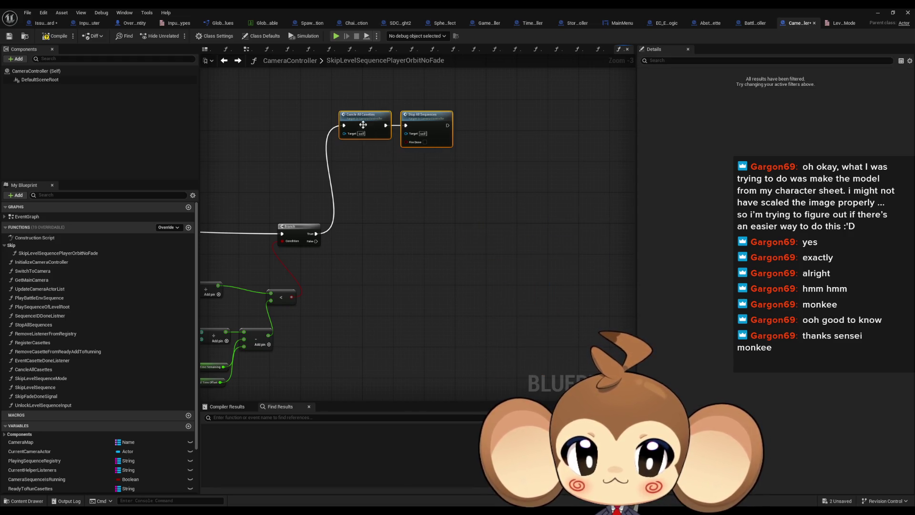
pyautogui.moveTo(364, 123); pyautogui.dragTo(368, 224)
# Step: Move the Is Not Empty check and its Playing Sequence Registry beside the entry node
pyautogui.scroll(3, 356, 201)
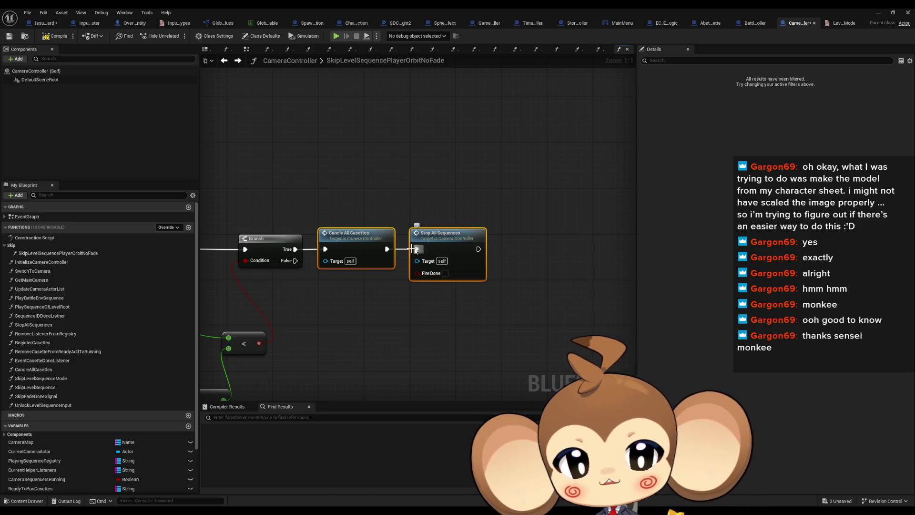
pyautogui.moveTo(329, 257)
pyautogui.mouseDown()
pyautogui.moveTo(374, 284)
pyautogui.moveTo(443, 265)
pyautogui.moveTo(502, 276)
pyautogui.moveTo(634, 243)
pyautogui.mouseUp()
pyautogui.moveTo(216, 281)
pyautogui.mouseDown()
pyautogui.moveTo(379, 281)
pyautogui.moveTo(392, 272)
pyautogui.mouseUp()
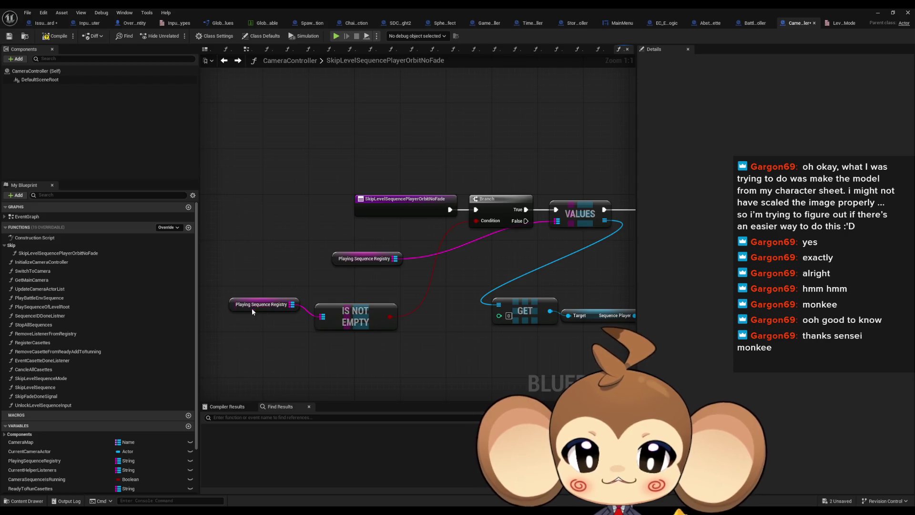
pyautogui.moveTo(252, 310); pyautogui.dragTo(257, 323)
pyautogui.moveTo(335, 266)
pyautogui.mouseDown()
pyautogui.moveTo(483, 266)
pyautogui.moveTo(460, 249)
pyautogui.mouseUp()
pyautogui.moveTo(229, 293)
pyautogui.mouseDown()
pyautogui.moveTo(355, 343)
pyautogui.moveTo(408, 243)
pyautogui.moveTo(403, 231)
pyautogui.mouseUp()
pyautogui.click(416, 259)
pyautogui.moveTo(472, 272)
pyautogui.mouseDown()
pyautogui.moveTo(277, 252)
pyautogui.moveTo(456, 245)
pyautogui.mouseUp()
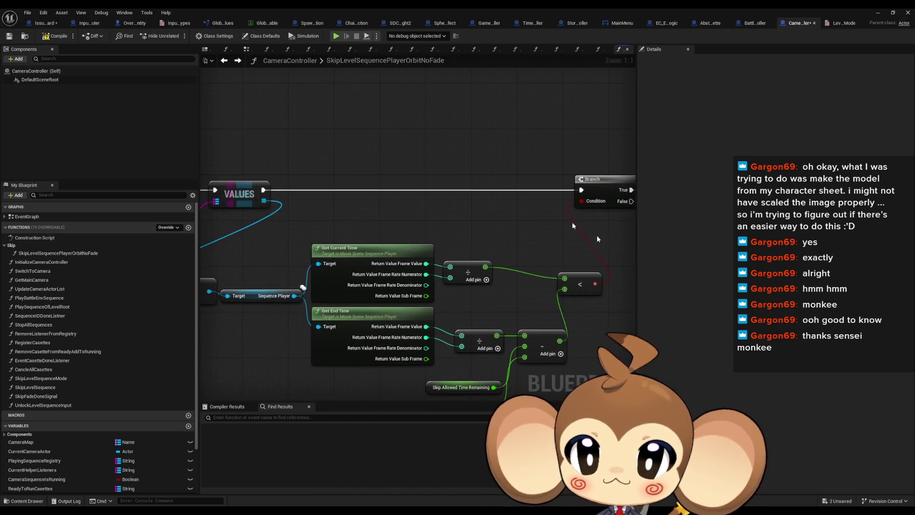
pyautogui.moveTo(447, 211)
pyautogui.mouseDown()
pyautogui.moveTo(251, 211)
pyautogui.moveTo(586, 244)
pyautogui.mouseUp()
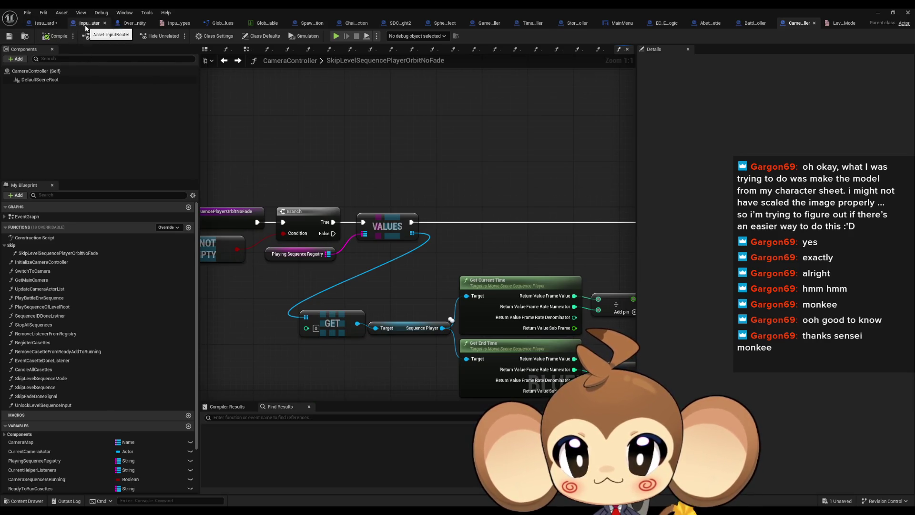
# Step: In InputRouter, inspect the Switch on String node in the LevelSequenceInputPressed graph
pyautogui.click(85, 28)
pyautogui.scroll(-3, 364, 241)
pyautogui.moveTo(451, 260); pyautogui.dragTo(484, 284)
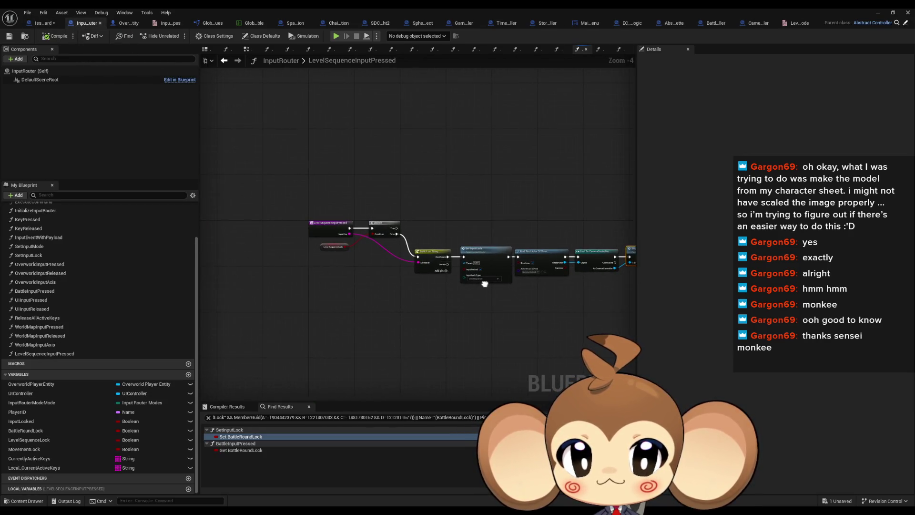
pyautogui.scroll(3, 448, 268)
pyautogui.click(424, 257)
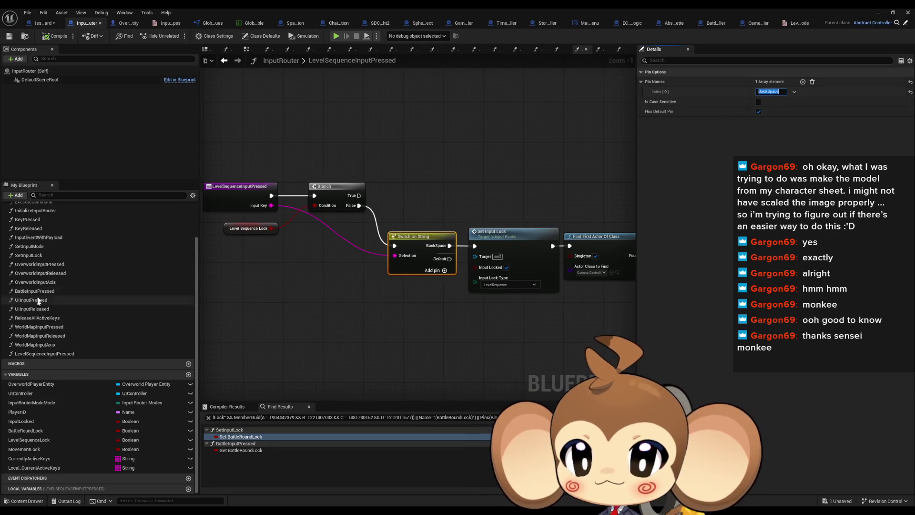
# Step: Add a BackSpace pin to the Switch on String node in OverworldInputPressed
pyautogui.doubleClick(38, 264)
pyautogui.scroll(4, 340, 289)
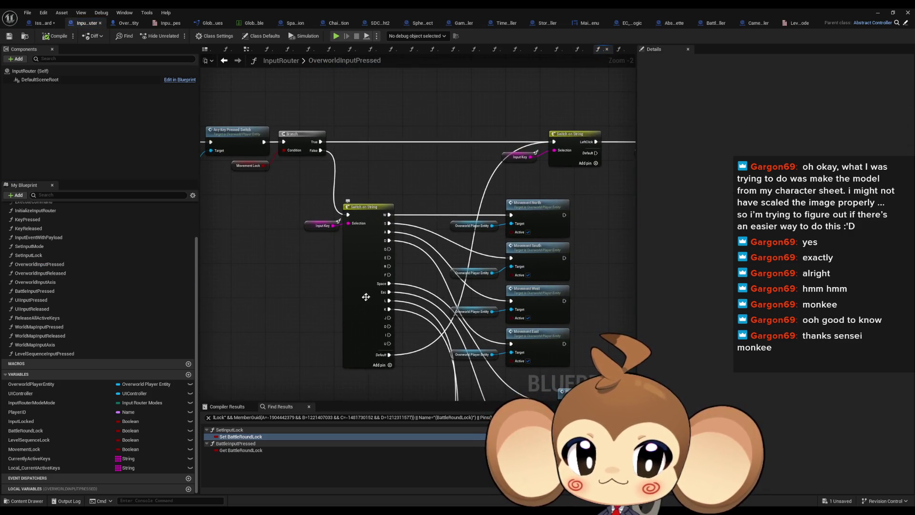
pyautogui.click(367, 296)
pyautogui.click(803, 82)
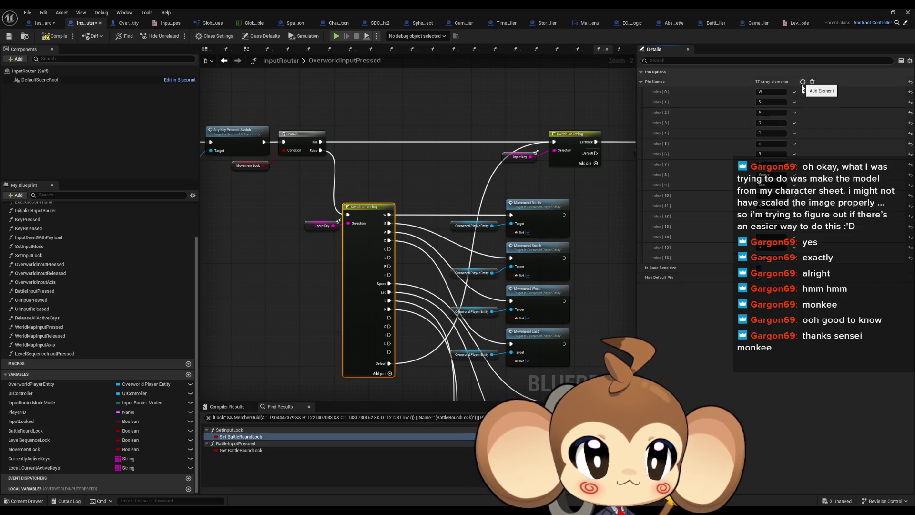
pyautogui.write('LeftShift')
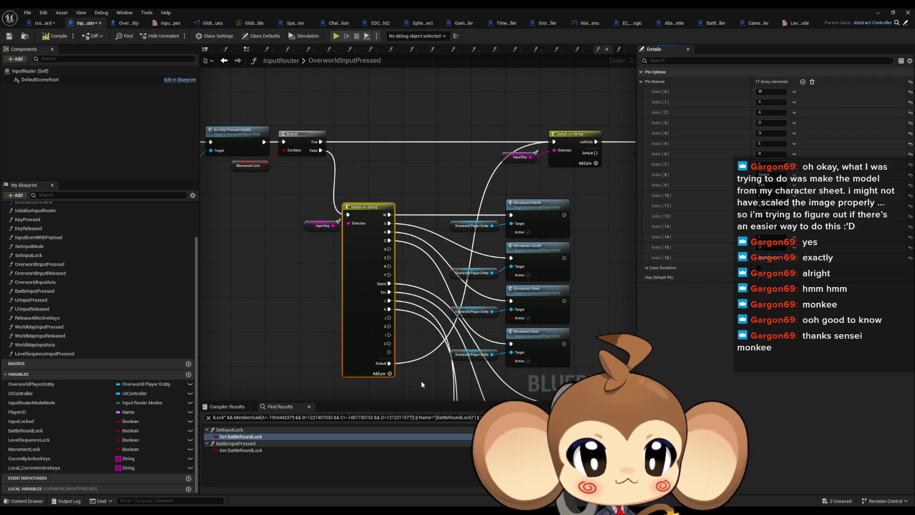
pyautogui.click(421, 383)
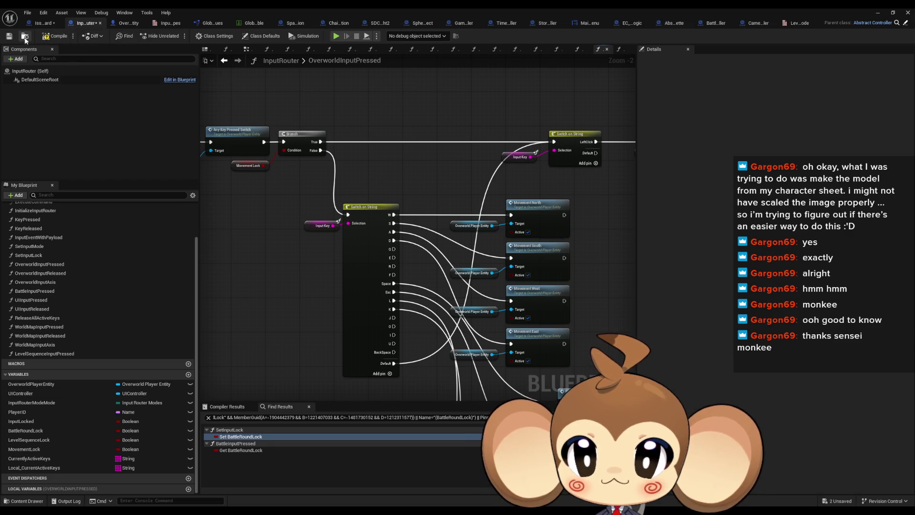
# Step: Back in LevelSequenceInputPressed, select the four input-lock and Skip Level Sequence nodes
pyautogui.click(222, 60)
pyautogui.click(222, 61)
pyautogui.click(222, 60)
pyautogui.moveTo(319, 175); pyautogui.dragTo(615, 323)
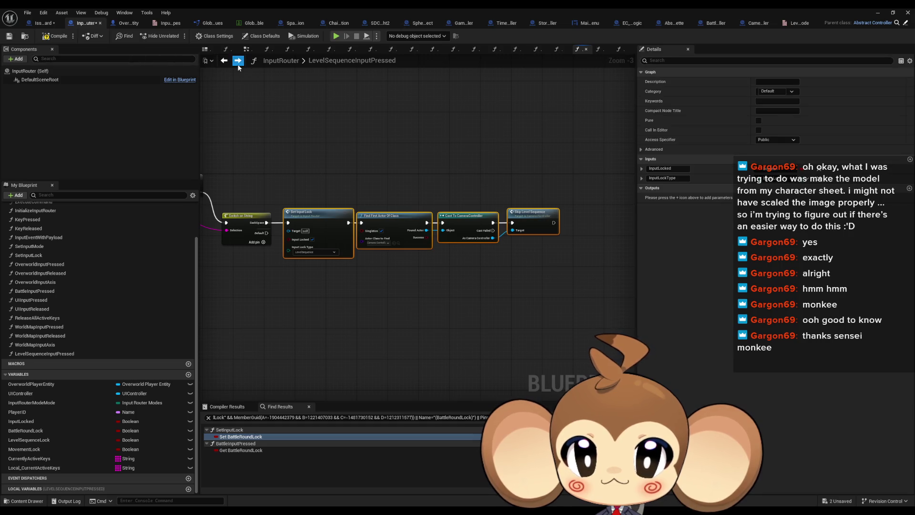
# Step: Paste the four copied lock and skip nodes into OverworldInputPressed
pyautogui.click(238, 61)
pyautogui.hotkey('ctrl', 'v')
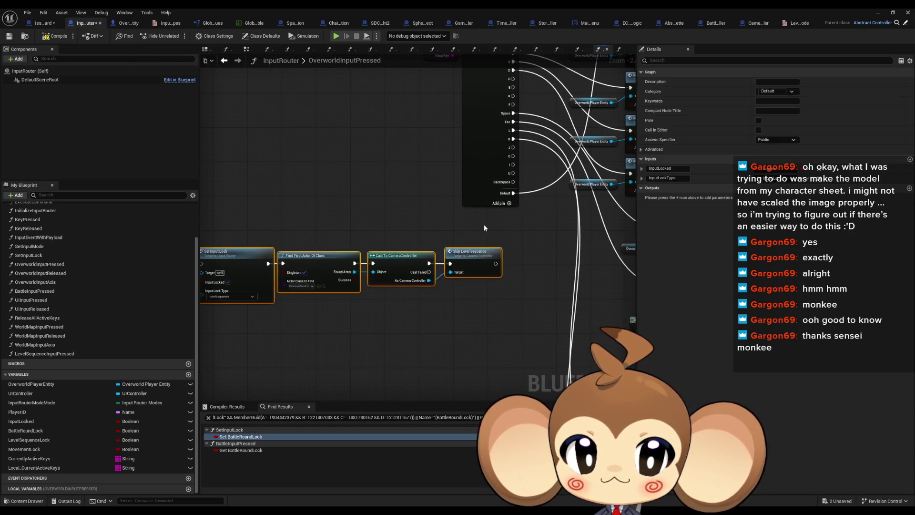
pyautogui.scroll(2, 296, 237)
pyautogui.click(345, 294)
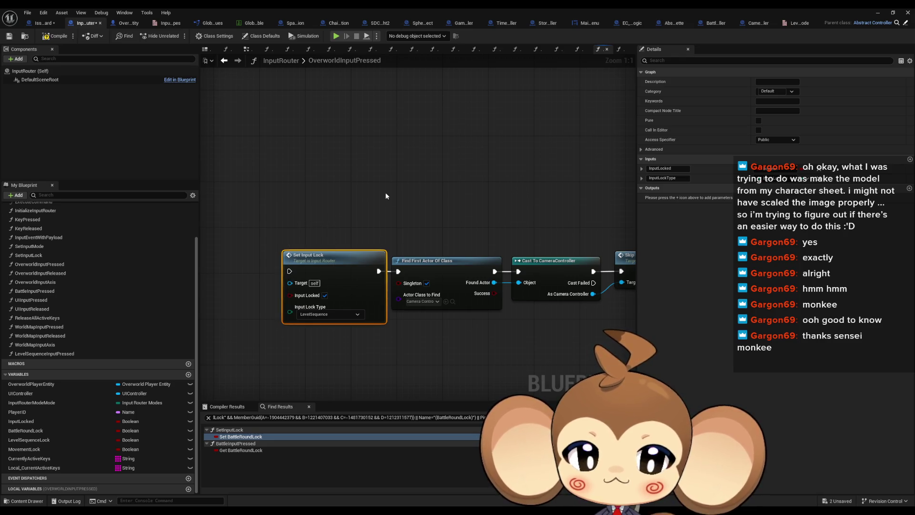
pyautogui.moveTo(386, 196); pyautogui.dragTo(373, 226)
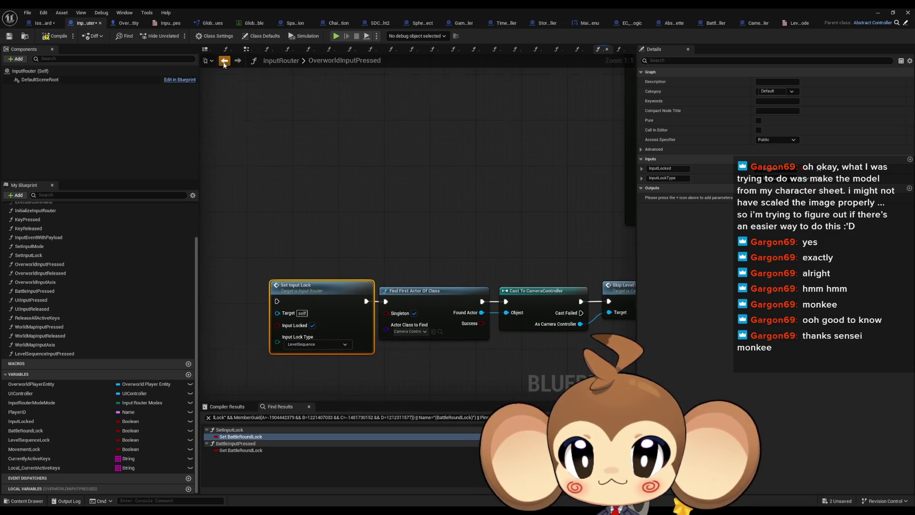
# Step: Return to LevelSequenceInputPressed and inspect the Set Input Lock node's settings
pyautogui.click(236, 61)
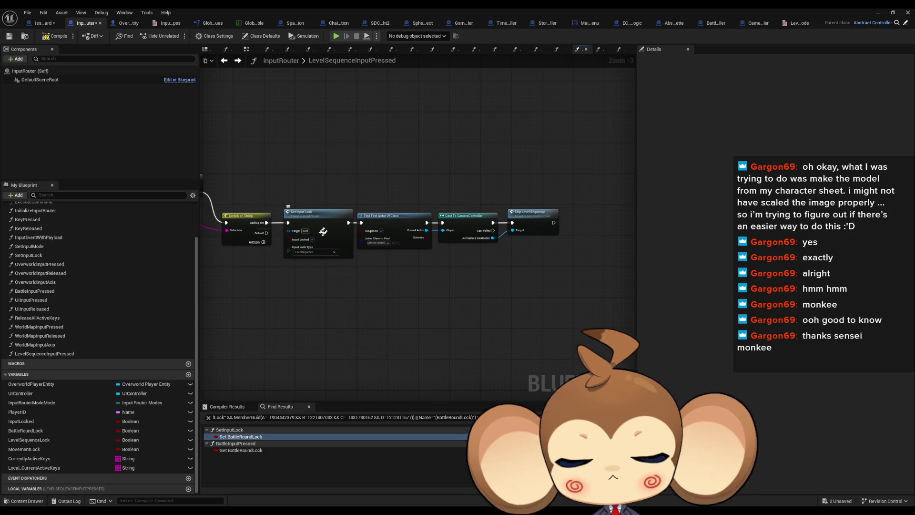
pyautogui.click(312, 240)
pyautogui.scroll(3, 298, 259)
pyautogui.click(298, 259)
pyautogui.moveTo(344, 287); pyautogui.dragTo(679, 337)
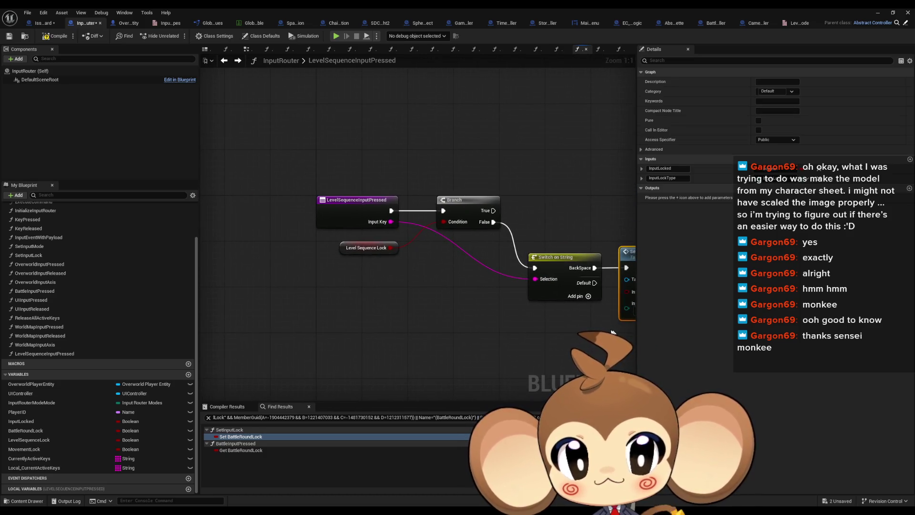
pyautogui.moveTo(579, 321); pyautogui.dragTo(418, 313)
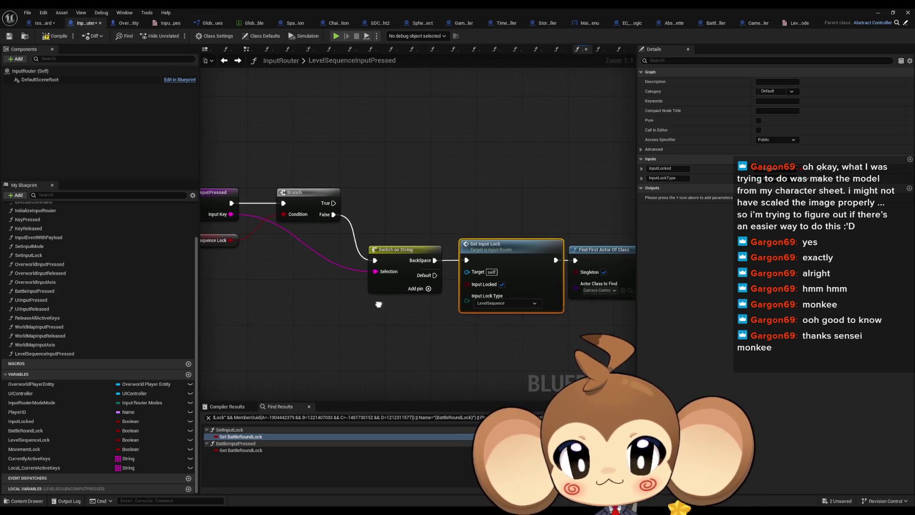
pyautogui.moveTo(418, 312); pyautogui.dragTo(445, 301)
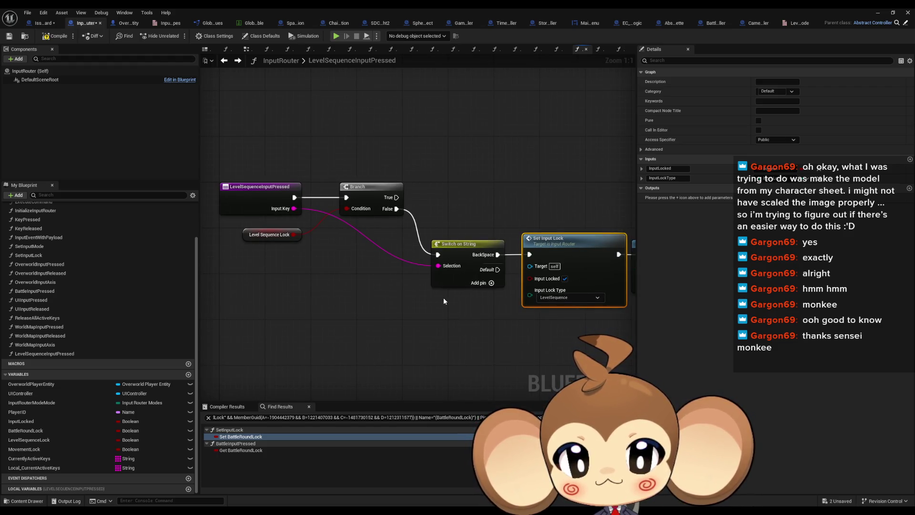
# Step: Review the chain through Find First Actor Of Class, Cast To CameraController and Skip Level Sequence
pyautogui.moveTo(454, 293); pyautogui.dragTo(369, 287)
pyautogui.moveTo(470, 186); pyautogui.dragTo(381, 175)
pyautogui.moveTo(214, 237); pyautogui.dragTo(392, 241)
pyautogui.moveTo(455, 207); pyautogui.dragTo(381, 202)
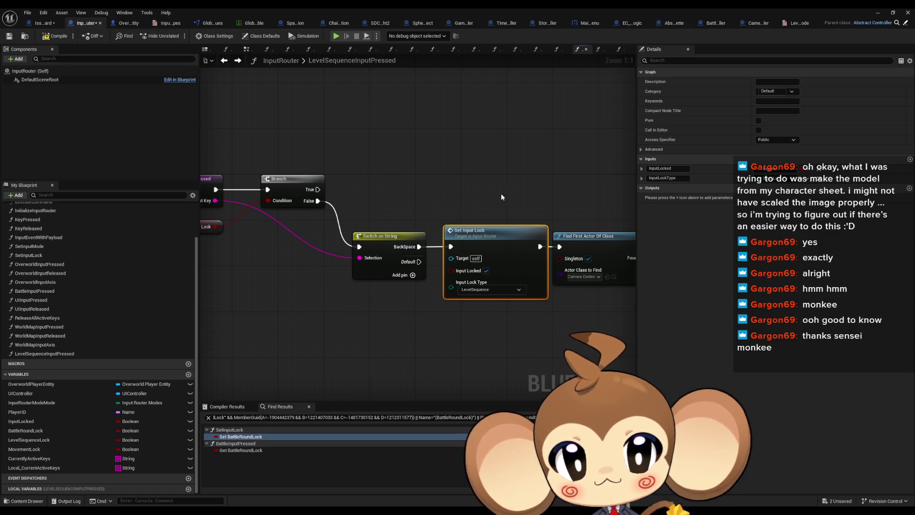
pyautogui.moveTo(579, 207); pyautogui.dragTo(382, 204)
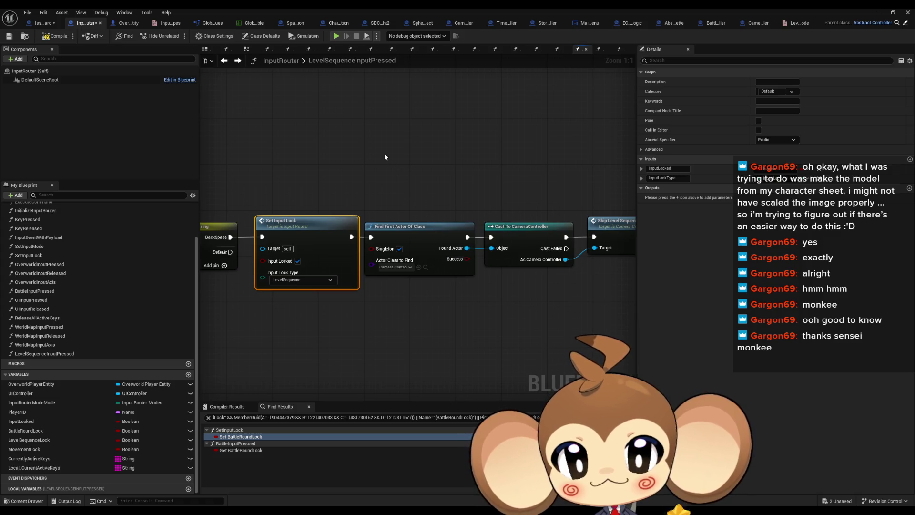
pyautogui.moveTo(384, 157); pyautogui.dragTo(426, 154)
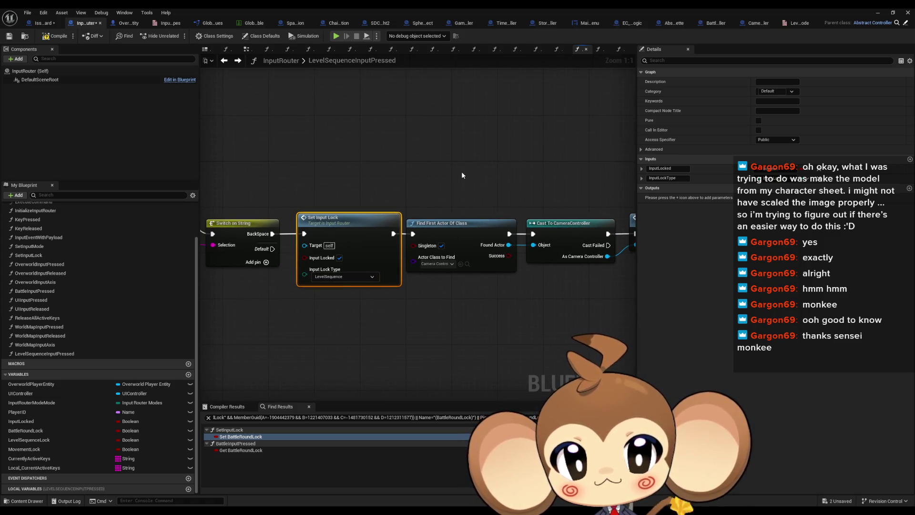
pyautogui.moveTo(463, 175); pyautogui.dragTo(387, 177)
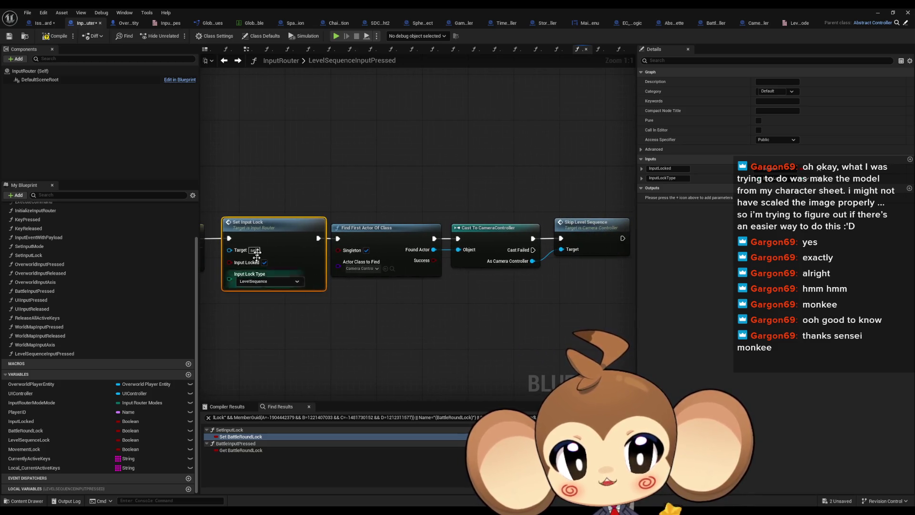
pyautogui.click(595, 238)
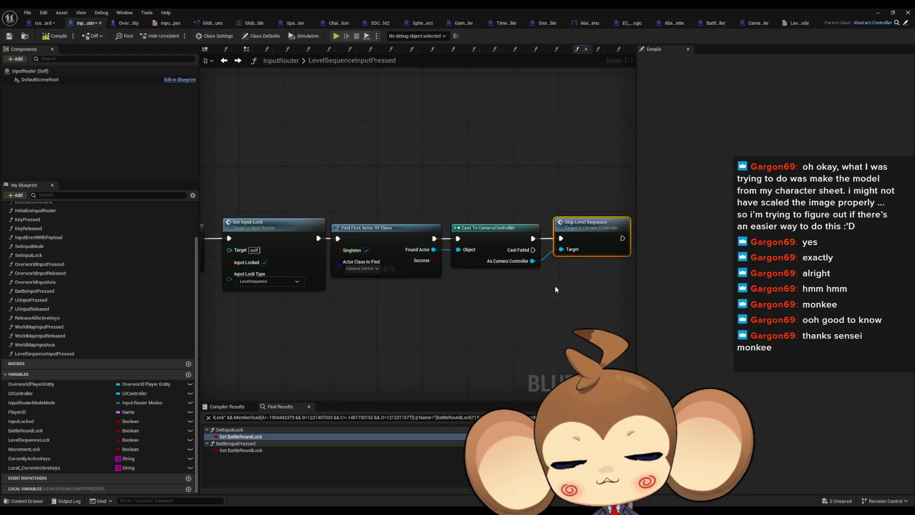
# Step: Find all references to Set Input Lock by class member
pyautogui.rightClick(279, 224)
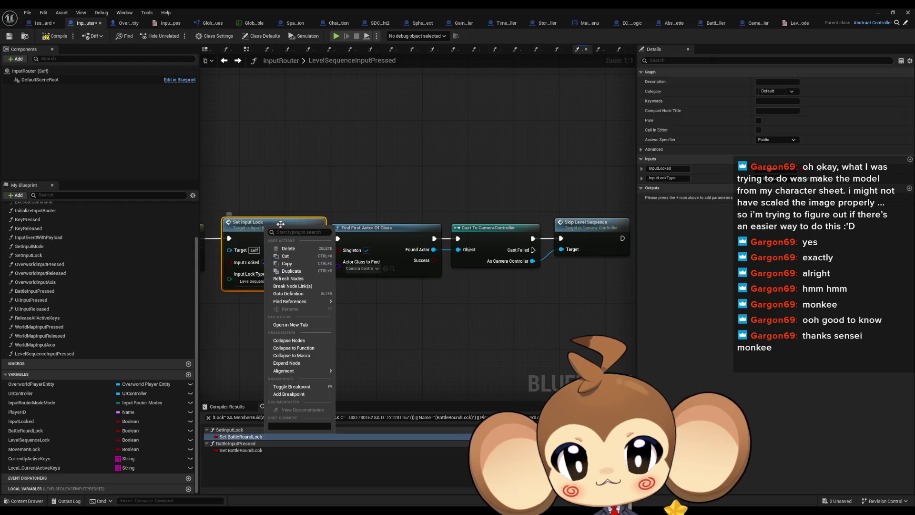
pyautogui.moveTo(321, 301)
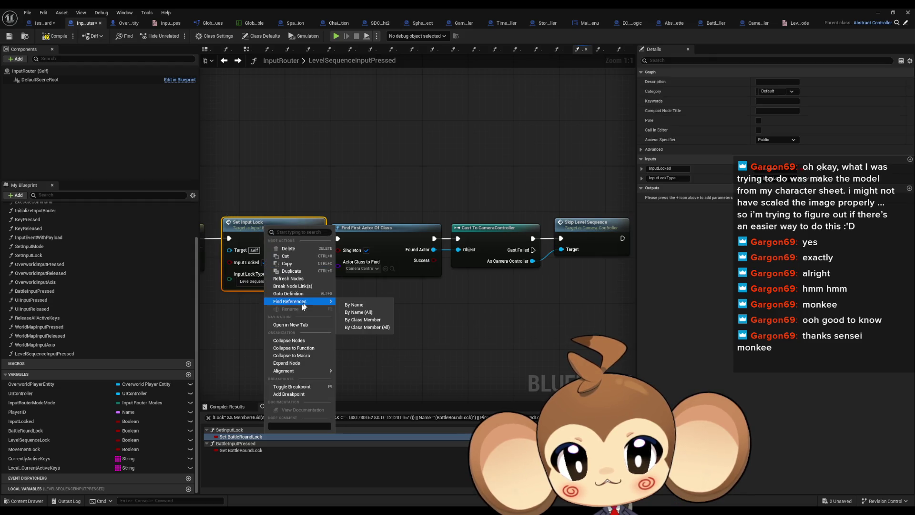
pyautogui.click(363, 327)
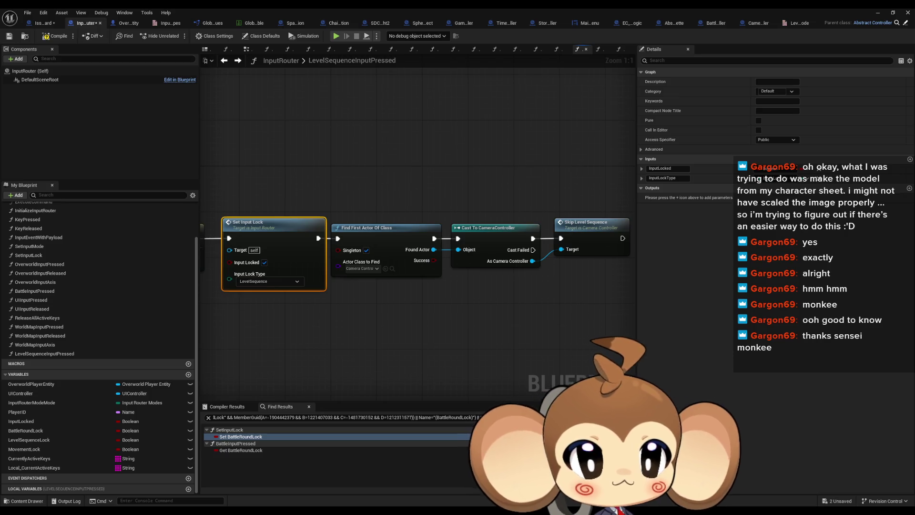
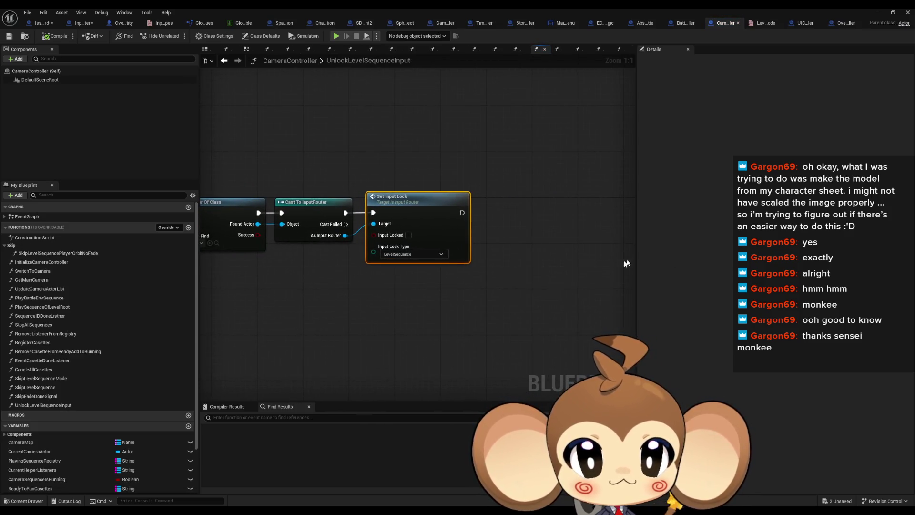
# Step: Find all references to UnlockLevelSequenceInput and jump to its call in SequenceIDDoneListner
pyautogui.rightClick(349, 206)
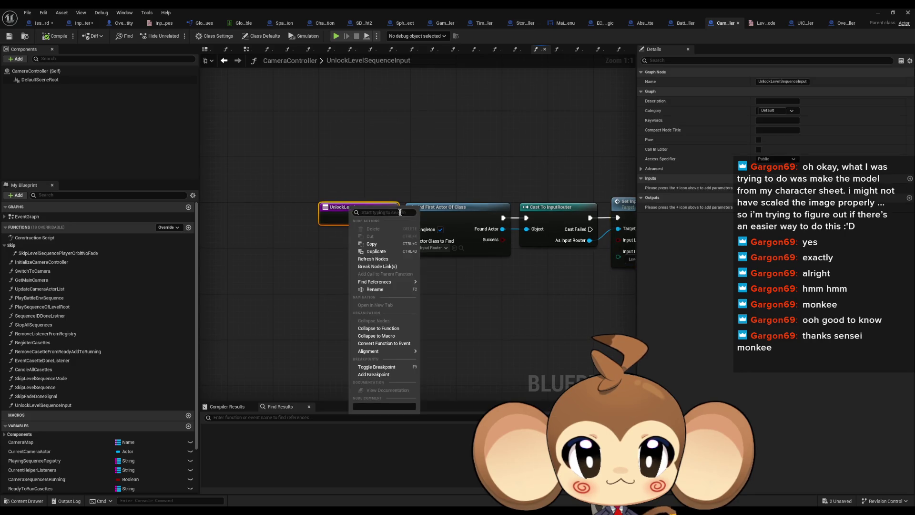
pyautogui.moveTo(377, 282)
pyautogui.click(443, 299)
pyautogui.doubleClick(240, 437)
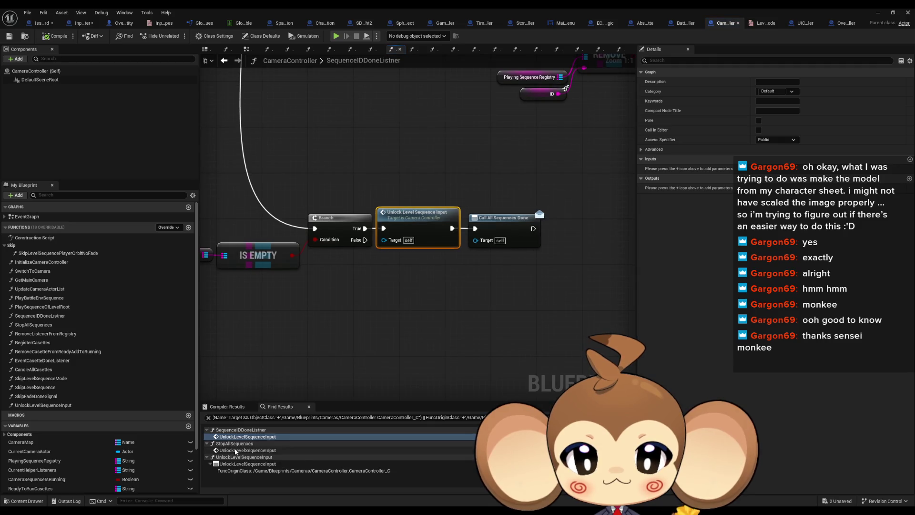
pyautogui.scroll(-2, 374, 292)
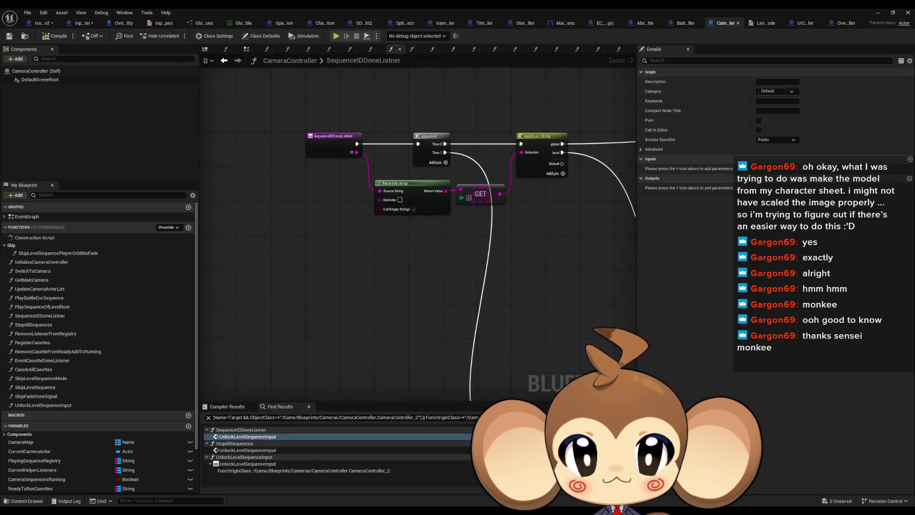
pyautogui.doubleClick(248, 436)
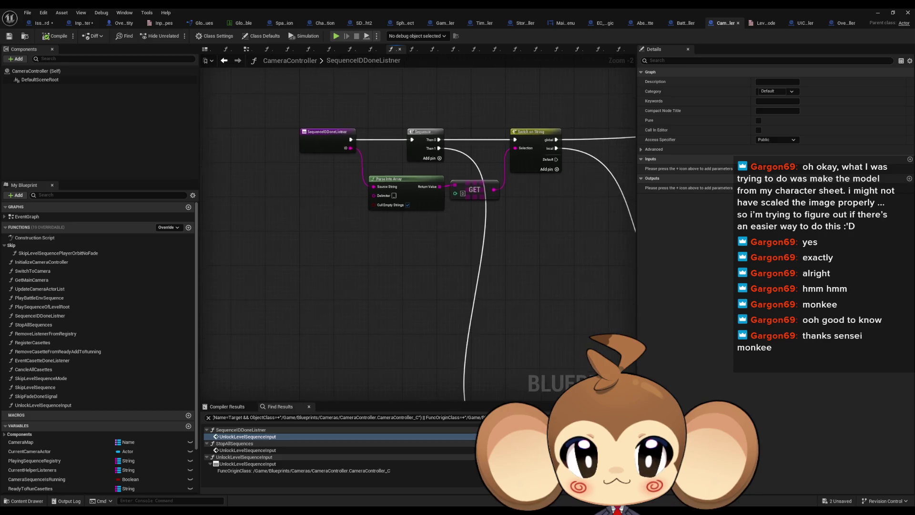
# Step: Compare the UnlockLevelSequenceInput calls in SequenceIDDoneListner and StopAllSequences
pyautogui.doubleClick(244, 450)
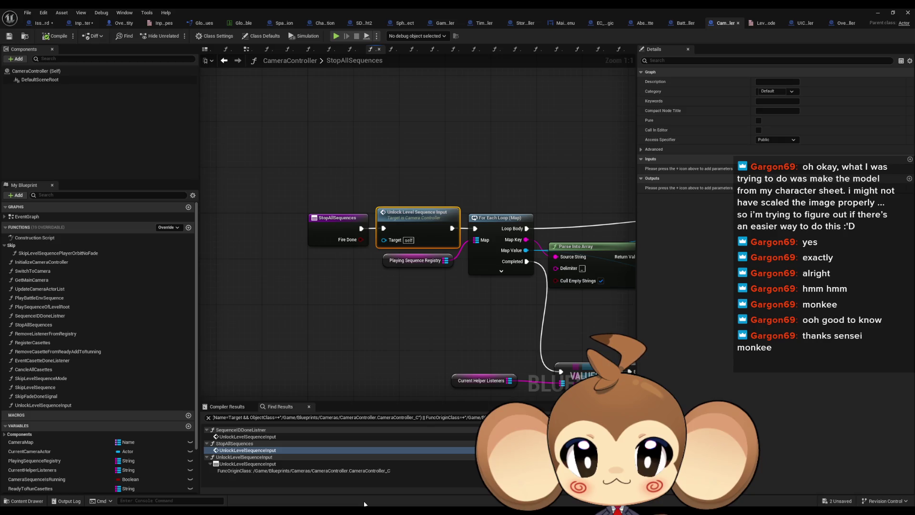
pyautogui.click(246, 437)
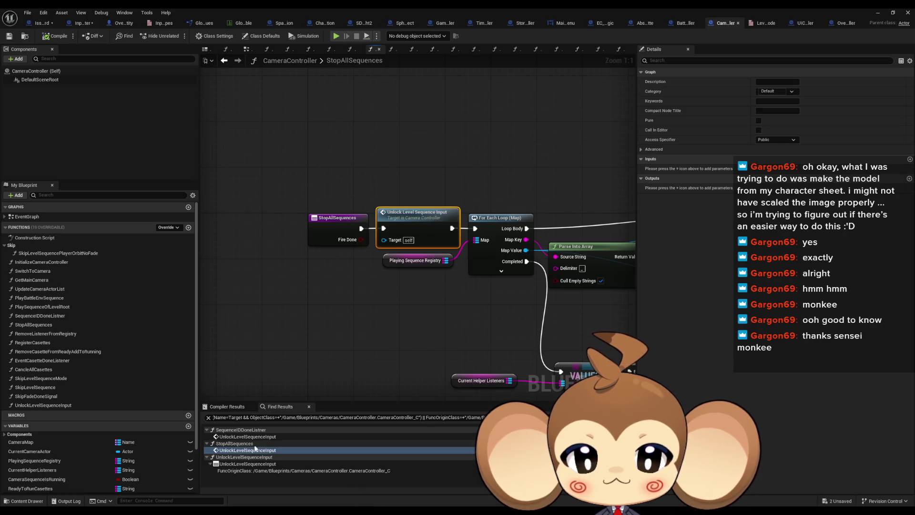
pyautogui.doubleClick(246, 437)
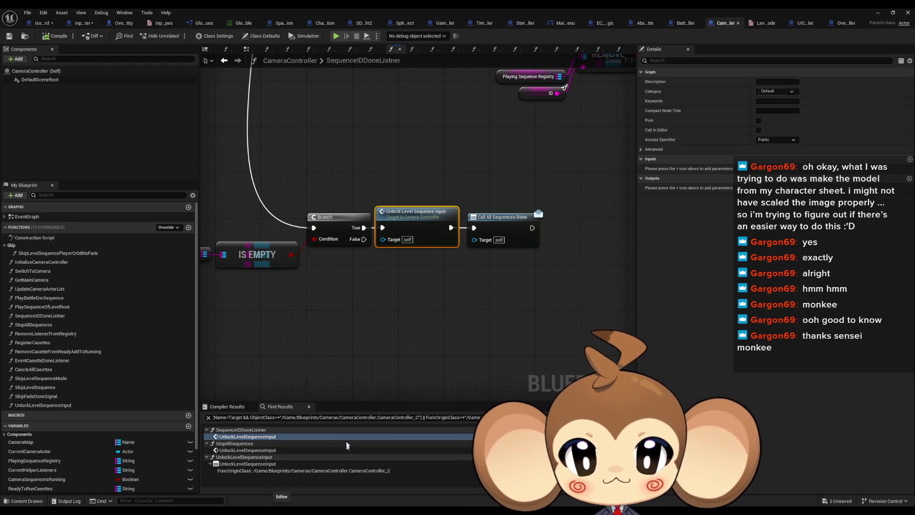
pyautogui.scroll(-3, 434, 381)
pyautogui.scroll(3, 435, 382)
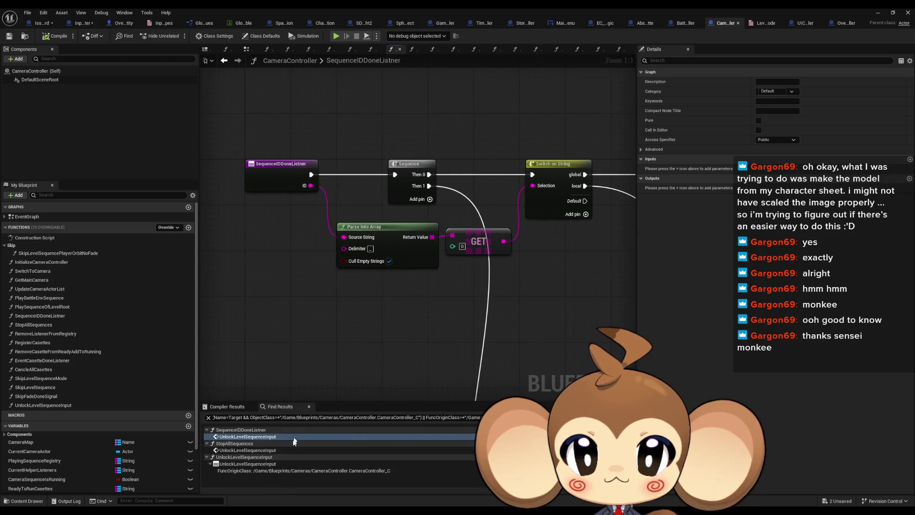
pyautogui.doubleClick(286, 450)
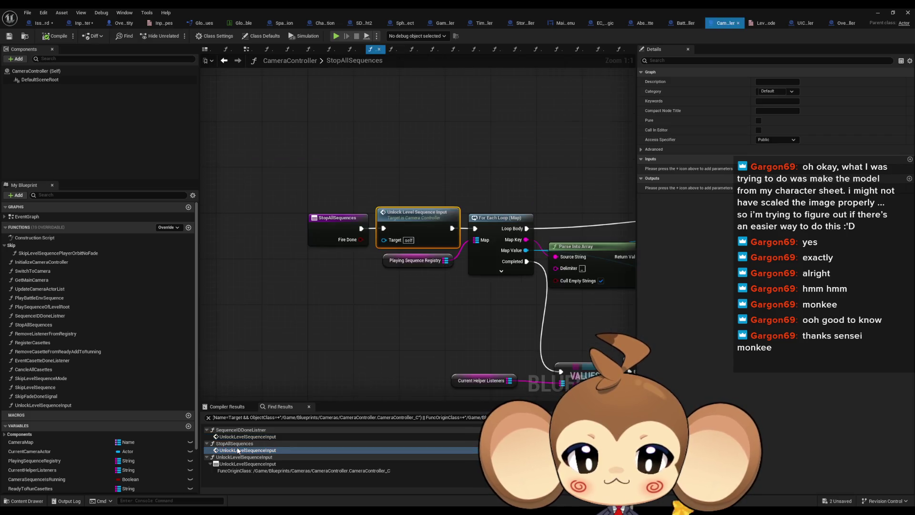
# Step: Find all references to StopAllSequences from its entry node
pyautogui.rightClick(338, 230)
pyautogui.moveTo(377, 303)
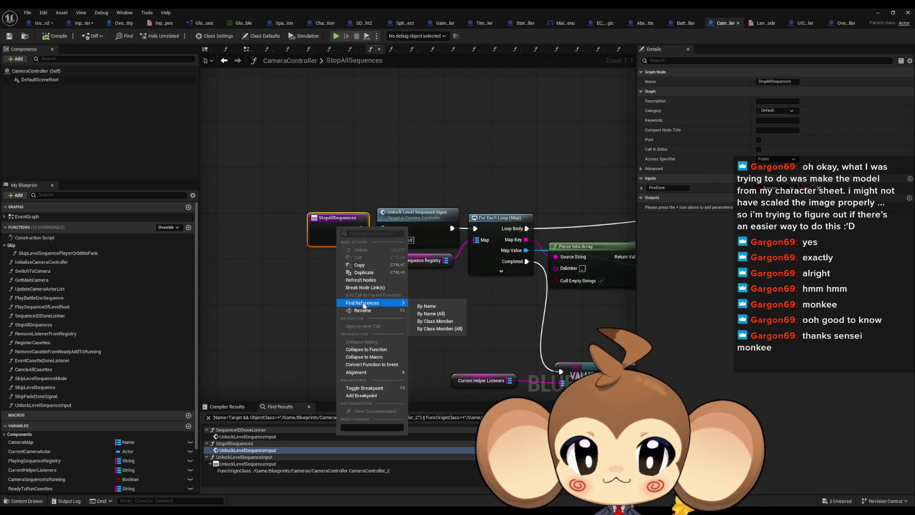
pyautogui.click(434, 325)
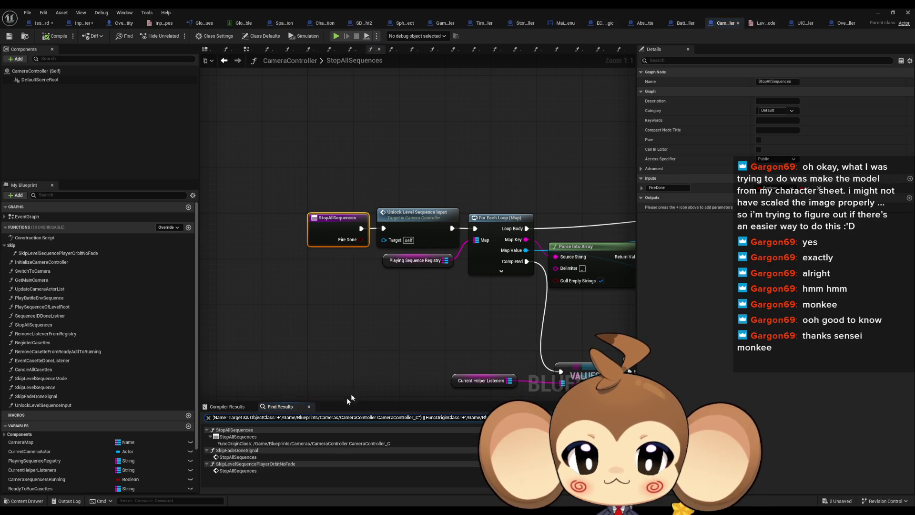
# Step: Inspect the StopAllSequences calls in SkipFadeDoneSignal and SkipLevelSequencePlayerOrbitNoFade, then return to InputRouter
pyautogui.doubleClick(238, 457)
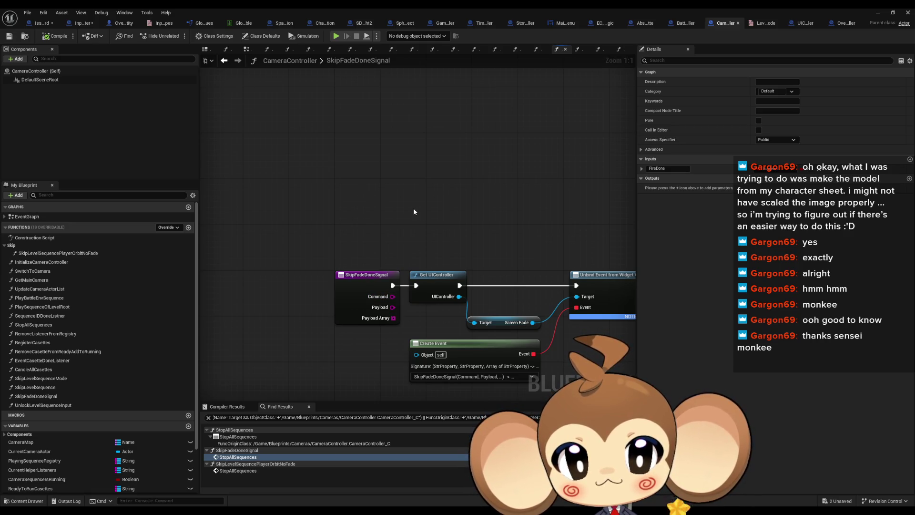
pyautogui.doubleClick(234, 470)
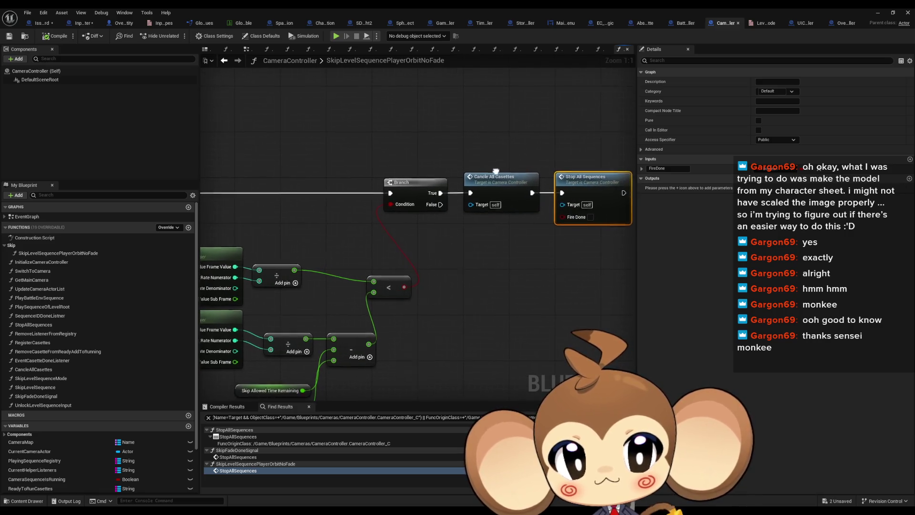
pyautogui.moveTo(454, 165)
pyautogui.mouseDown()
pyautogui.moveTo(433, 159)
pyautogui.moveTo(586, 184)
pyautogui.moveTo(410, 164)
pyautogui.mouseUp()
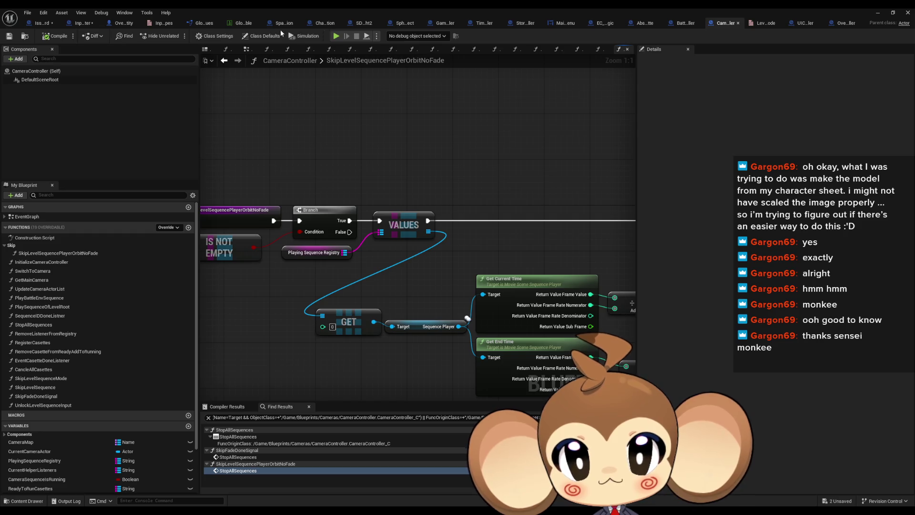
pyautogui.click(82, 23)
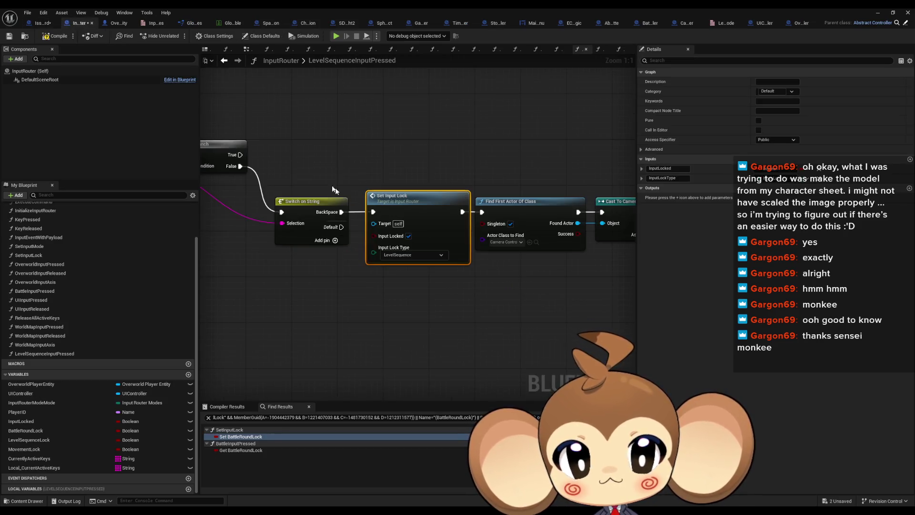
# Step: In the OverworldInputPressed graph, wire the BackSpace case into the skip chain
pyautogui.click(482, 313)
pyautogui.scroll(-3, 482, 314)
pyautogui.moveTo(329, 263)
pyautogui.mouseDown()
pyautogui.moveTo(497, 290)
pyautogui.moveTo(206, 252)
pyautogui.mouseUp()
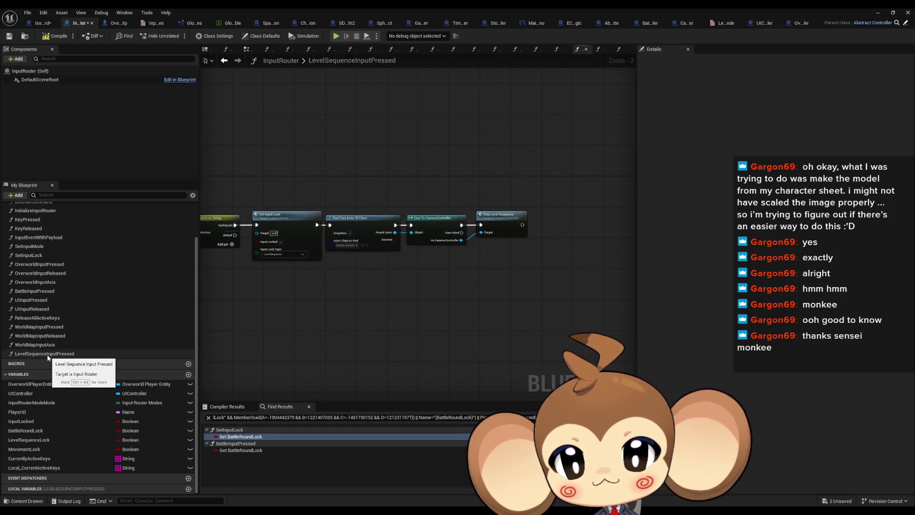
pyautogui.click(599, 49)
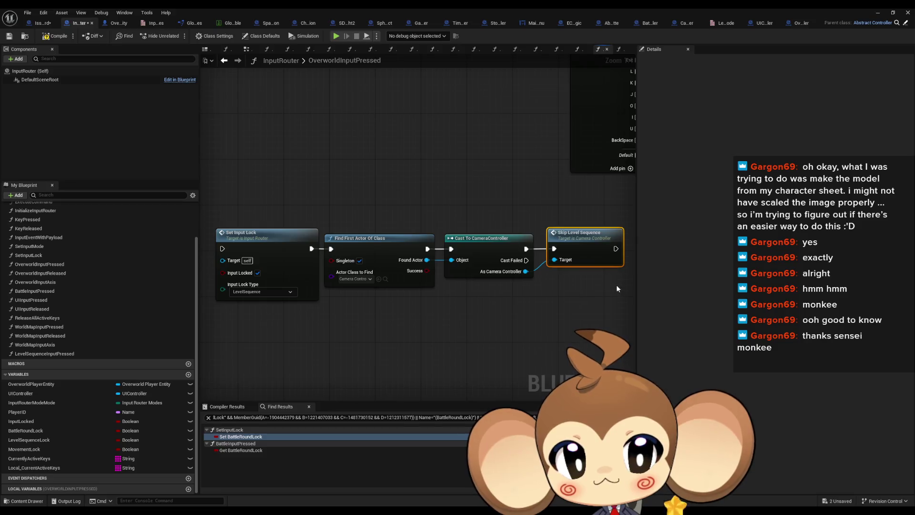
pyautogui.moveTo(591, 287); pyautogui.dragTo(531, 288)
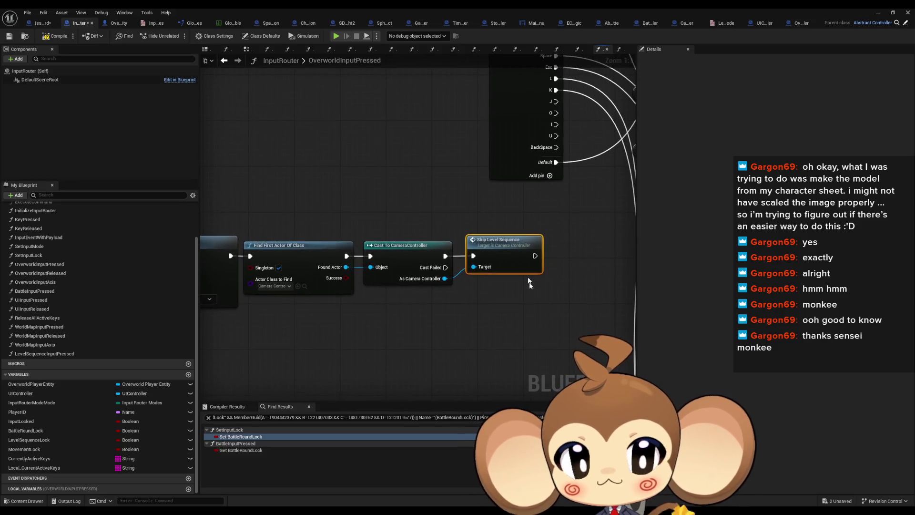
pyautogui.moveTo(555, 147)
pyautogui.mouseDown()
pyautogui.moveTo(254, 190)
pyautogui.moveTo(328, 245)
pyautogui.moveTo(345, 241)
pyautogui.moveTo(211, 212)
pyautogui.mouseUp()
# Step: Inspect the Skip Level Sequence function definition, then return to InputRouter
pyautogui.scroll(-2, 212, 212)
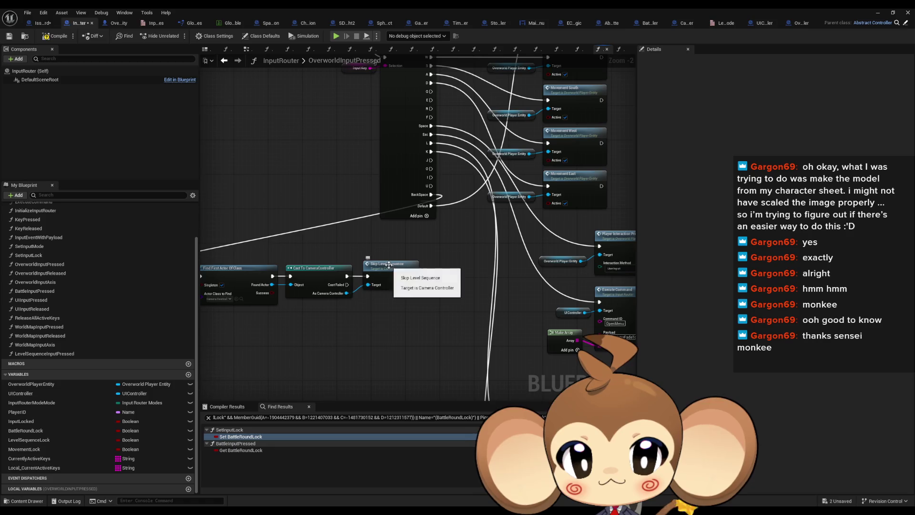
pyautogui.doubleClick(387, 264)
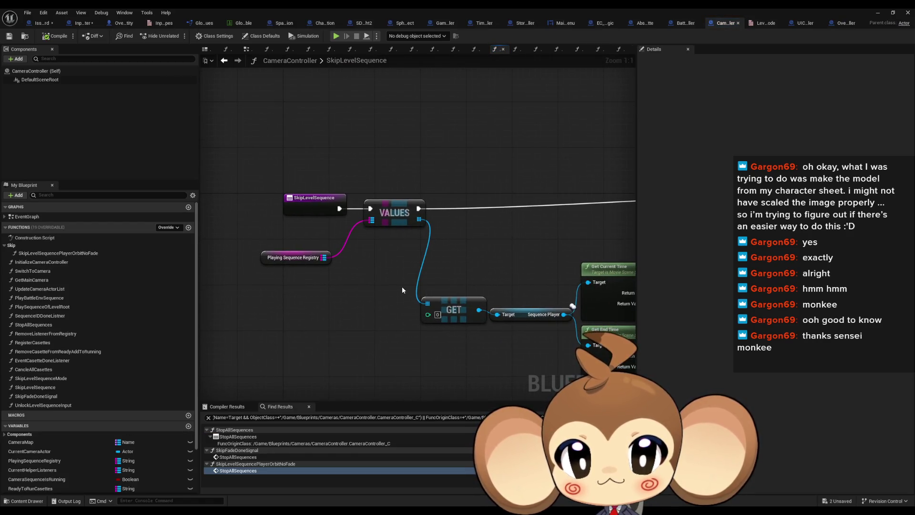
pyautogui.scroll(-3, 402, 290)
pyautogui.moveTo(477, 286)
pyautogui.mouseDown()
pyautogui.moveTo(260, 278)
pyautogui.moveTo(591, 294)
pyautogui.mouseUp()
pyautogui.click(224, 60)
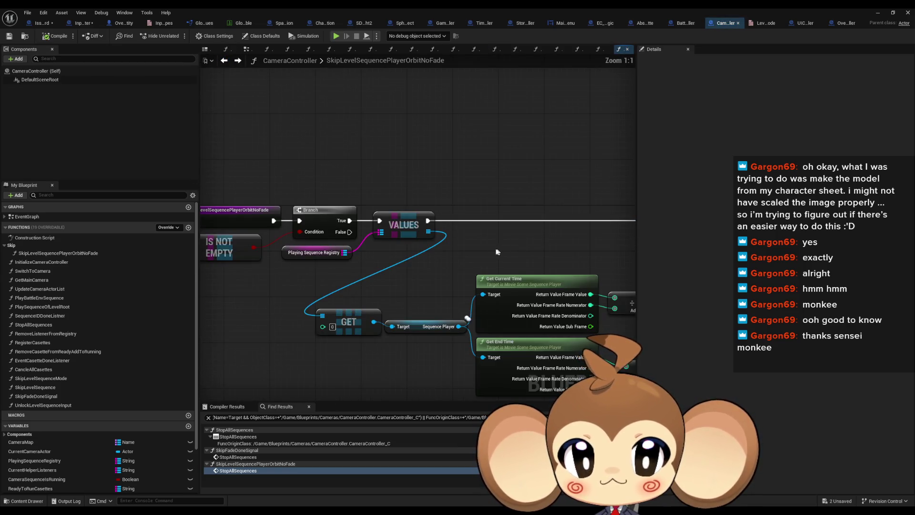
pyautogui.click(80, 23)
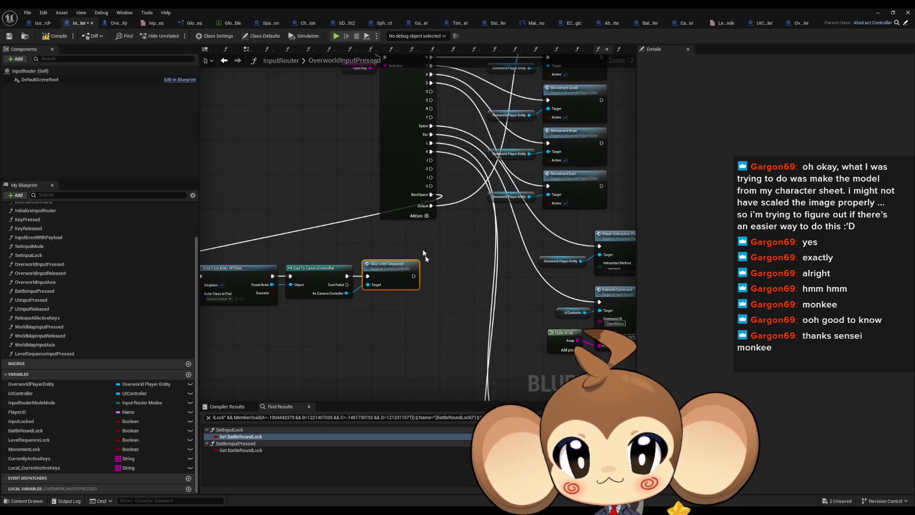
# Step: Replace the old Skip Level Sequence node with a Skip Level Sequence Player Orbit No Fade call
pyautogui.moveTo(399, 280); pyautogui.dragTo(425, 291)
pyautogui.write('skip pla')
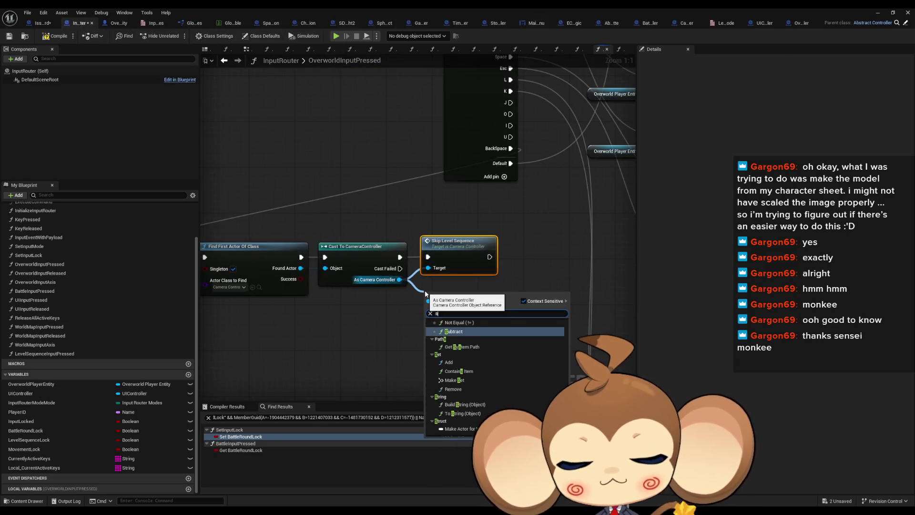
pyautogui.press('Return')
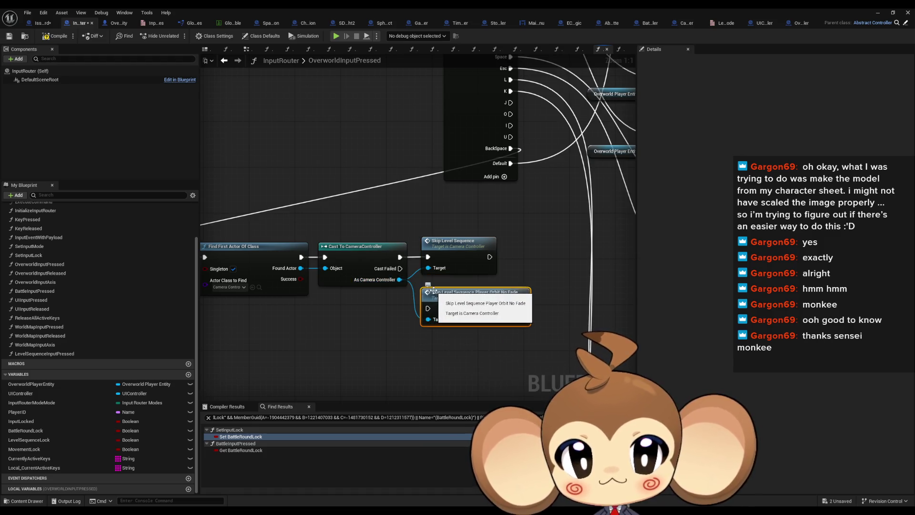
pyautogui.moveTo(428, 308); pyautogui.dragTo(401, 258)
pyautogui.click(453, 241)
pyautogui.press('Delete')
pyautogui.moveTo(462, 305)
pyautogui.mouseDown()
pyautogui.moveTo(465, 261)
pyautogui.moveTo(456, 253)
pyautogui.mouseUp()
# Step: Inspect the SkipLevelSequencePlayerOrbitNoFade function and its access level, then return to InputRouter
pyautogui.doubleClick(456, 253)
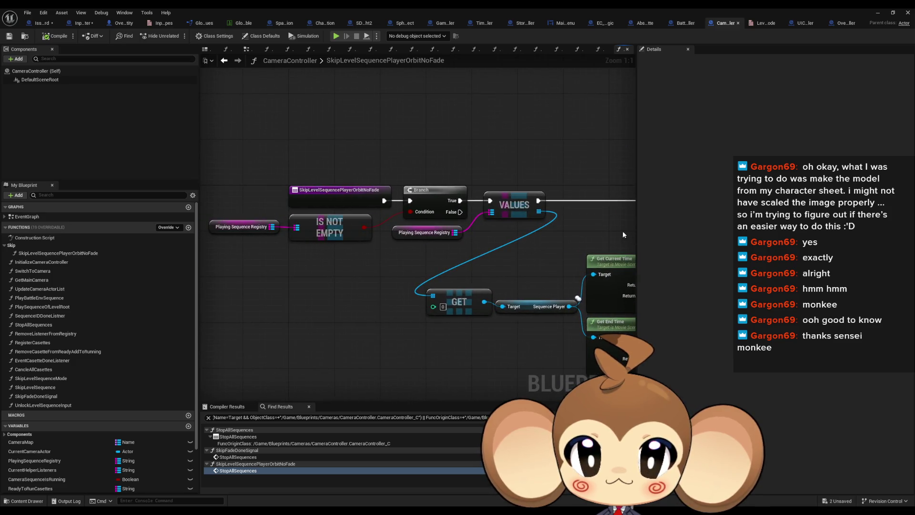
pyautogui.click(225, 61)
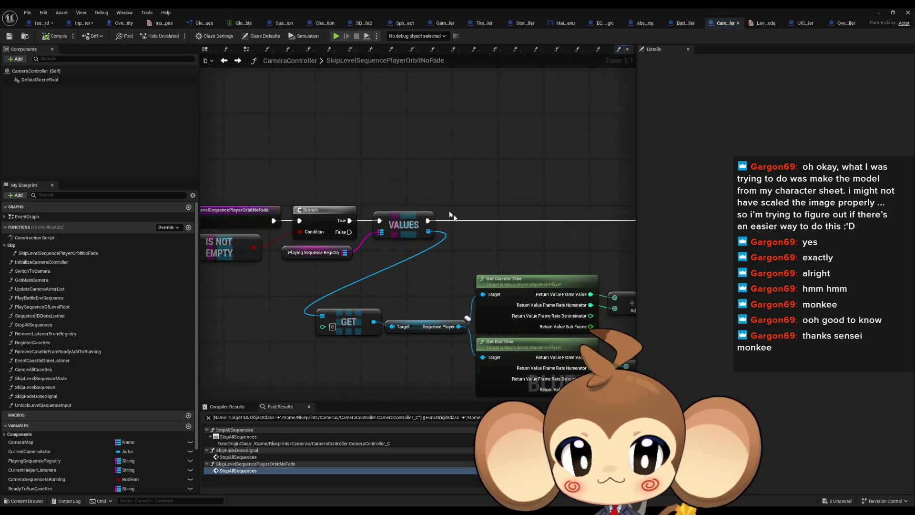
pyautogui.click(238, 60)
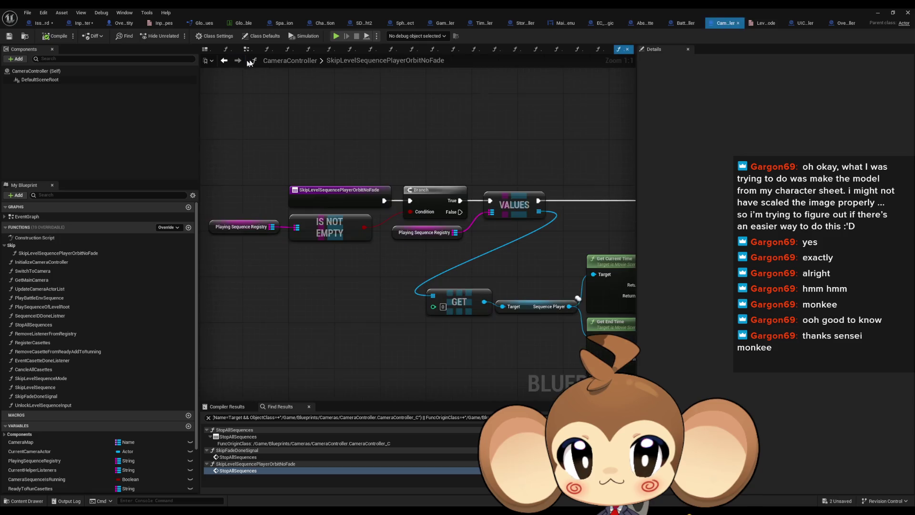
pyautogui.click(319, 197)
pyautogui.click(780, 160)
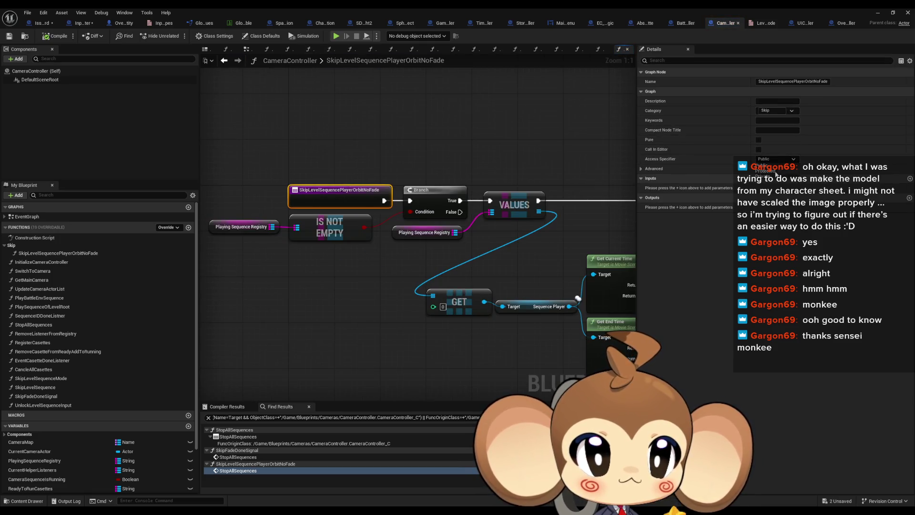
pyautogui.click(769, 176)
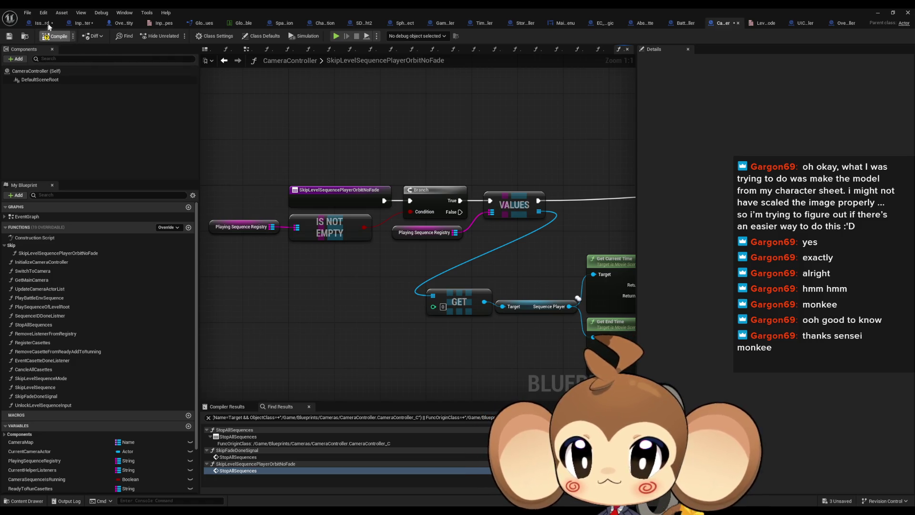
pyautogui.click(81, 24)
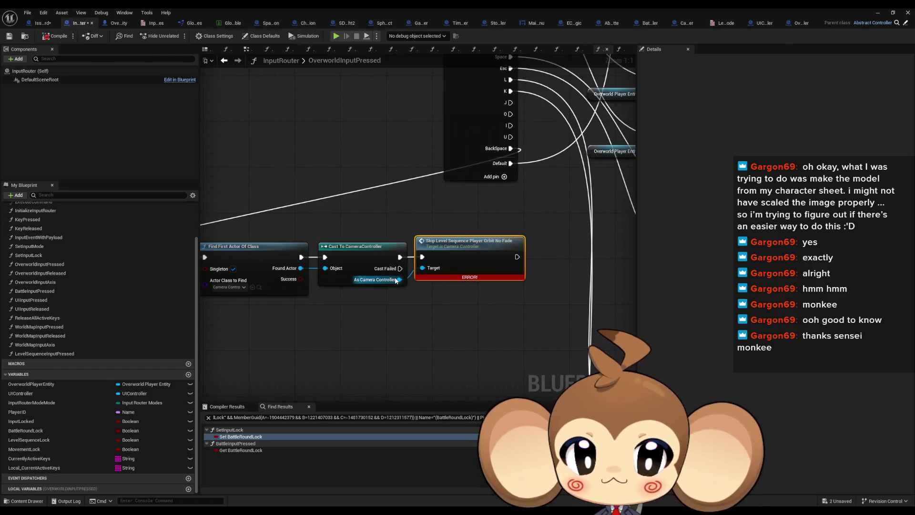
# Step: Swap the errored orbit-skip node for Skip Level Sequence Mode set to PlayerOrbitCameraSequenceNoFade
pyautogui.moveTo(399, 280); pyautogui.dragTo(412, 302)
pyautogui.write('skip mode')
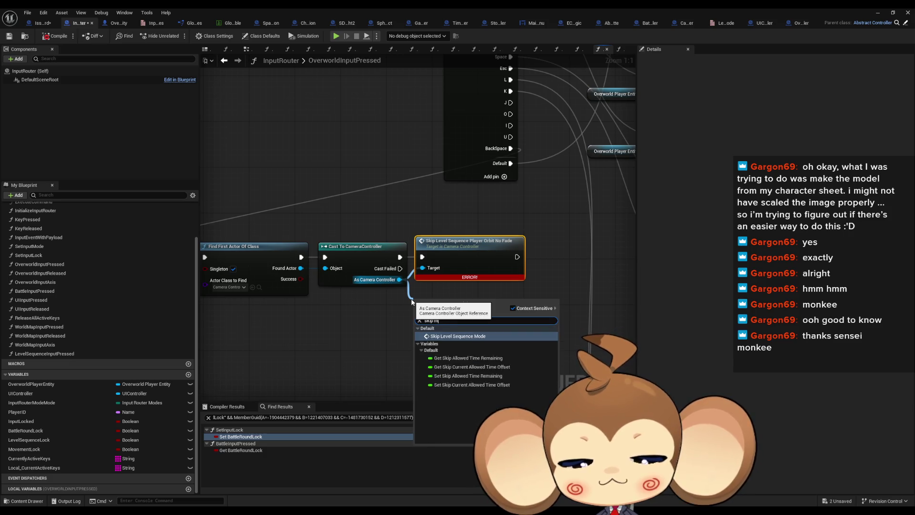
pyautogui.press('Return')
pyautogui.click(457, 343)
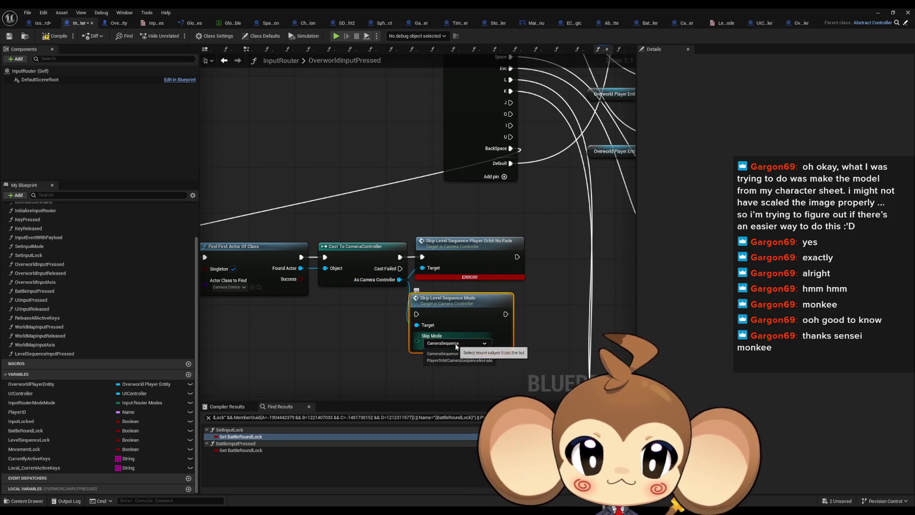
pyautogui.click(451, 360)
pyautogui.moveTo(417, 314); pyautogui.dragTo(400, 256)
pyautogui.click(442, 237)
pyautogui.press('Delete')
pyautogui.moveTo(449, 317); pyautogui.dragTo(455, 260)
pyautogui.click(431, 327)
pyautogui.scroll(-1, 426, 325)
# Step: Save the InputRouter blueprint
pyautogui.scroll(-1, 489, 272)
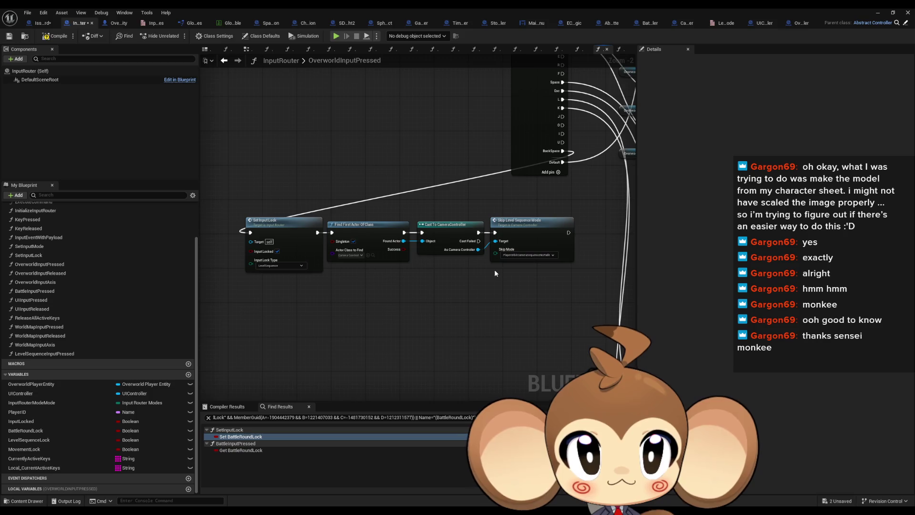
pyautogui.moveTo(493, 268)
pyautogui.mouseDown()
pyautogui.moveTo(431, 239)
pyautogui.moveTo(474, 244)
pyautogui.moveTo(548, 224)
pyautogui.mouseUp()
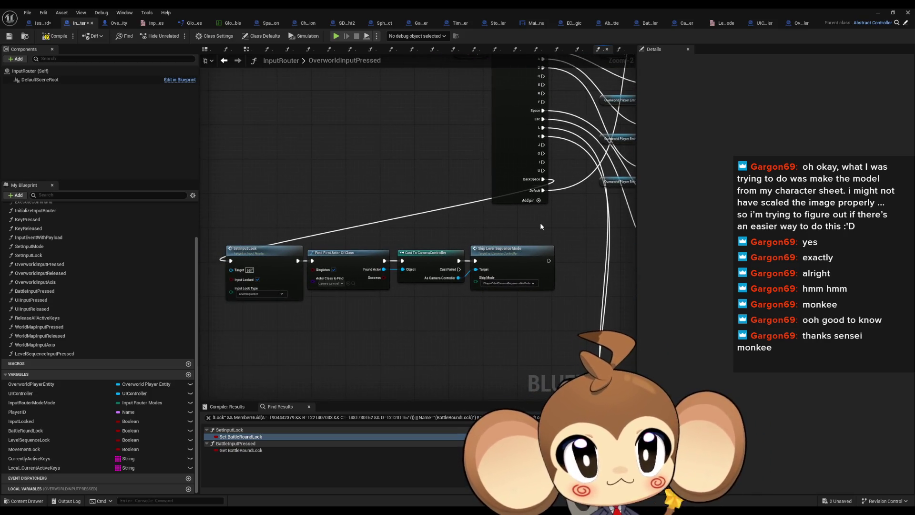
pyautogui.hotkey('ctrl', 's')
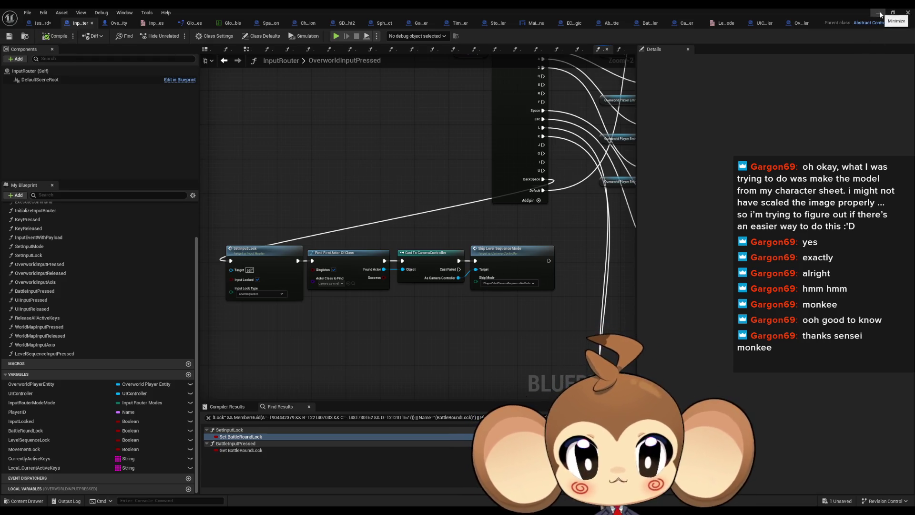
# Step: Delete the BackSpace pin (index 16) from the big key Switch on String
pyautogui.moveTo(497, 143)
pyautogui.mouseDown()
pyautogui.moveTo(442, 298)
pyautogui.moveTo(375, 295)
pyautogui.mouseUp()
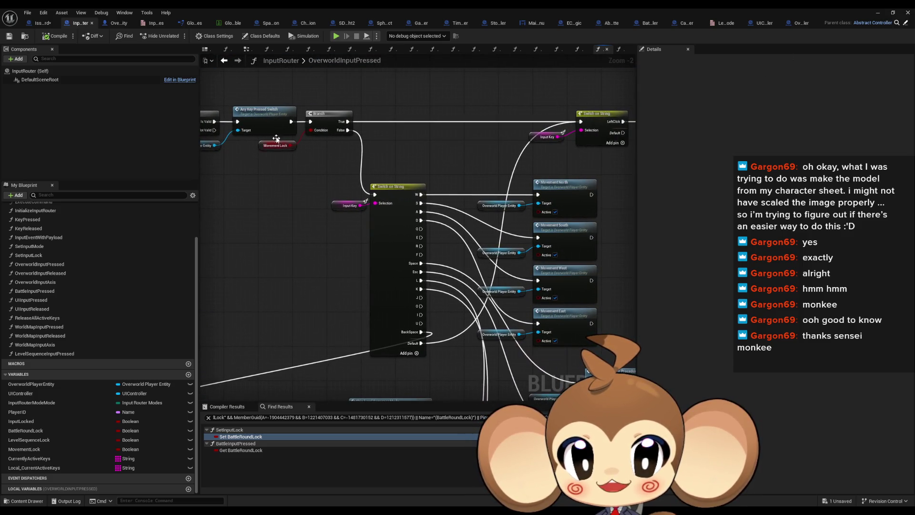
pyautogui.click(382, 219)
pyautogui.press('Home')
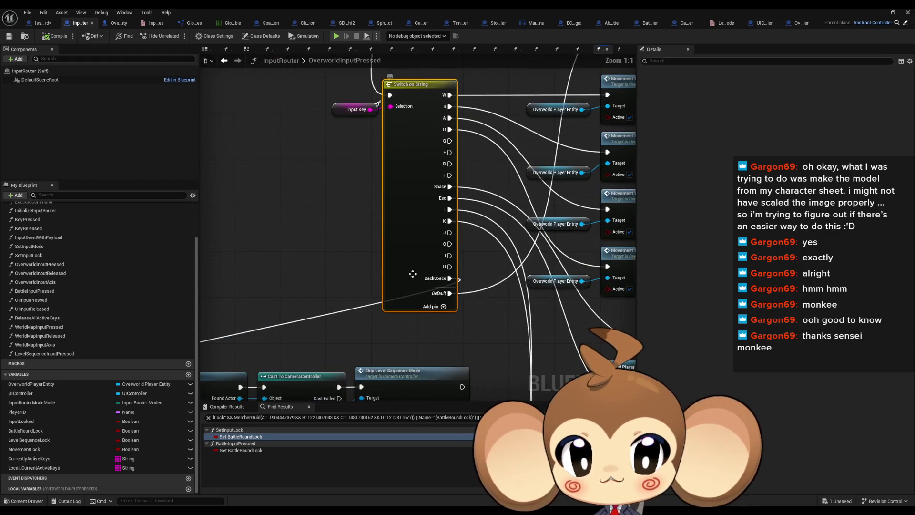
pyautogui.click(794, 258)
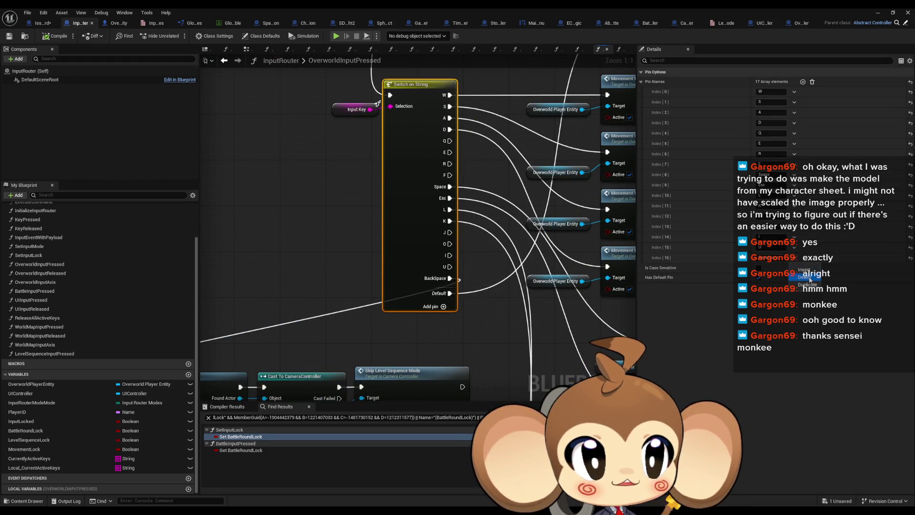
pyautogui.click(806, 277)
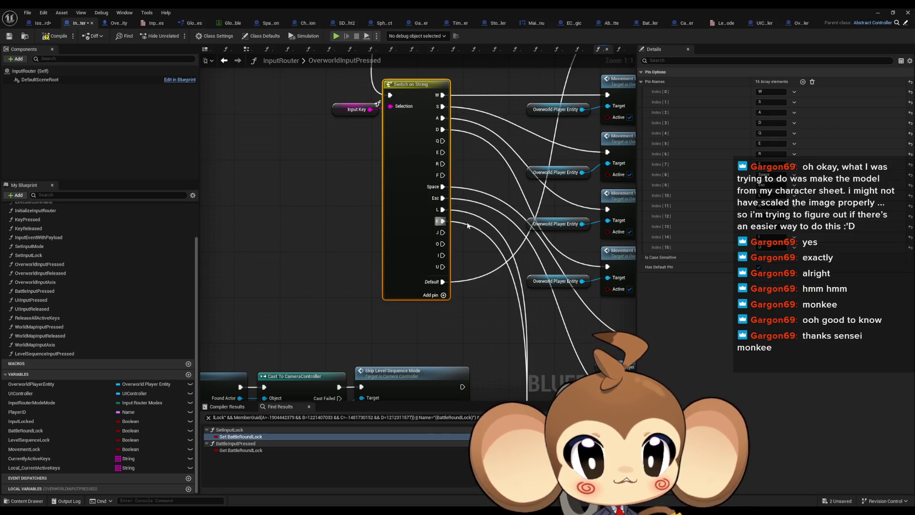
# Step: Undo the BackSpace pin deletion, then delete the pin again
pyautogui.click(446, 186)
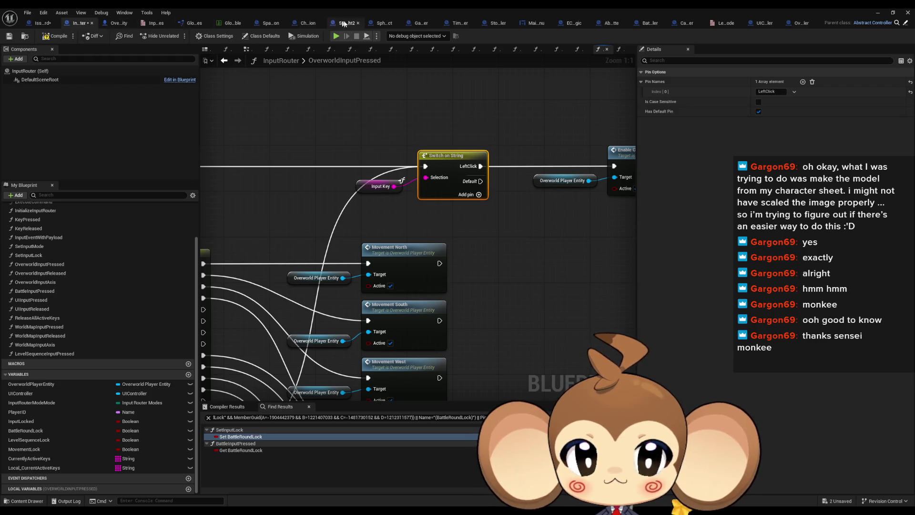
pyautogui.moveTo(321, 123); pyautogui.dragTo(411, 126)
pyautogui.hotkey('ctrl', 'z')
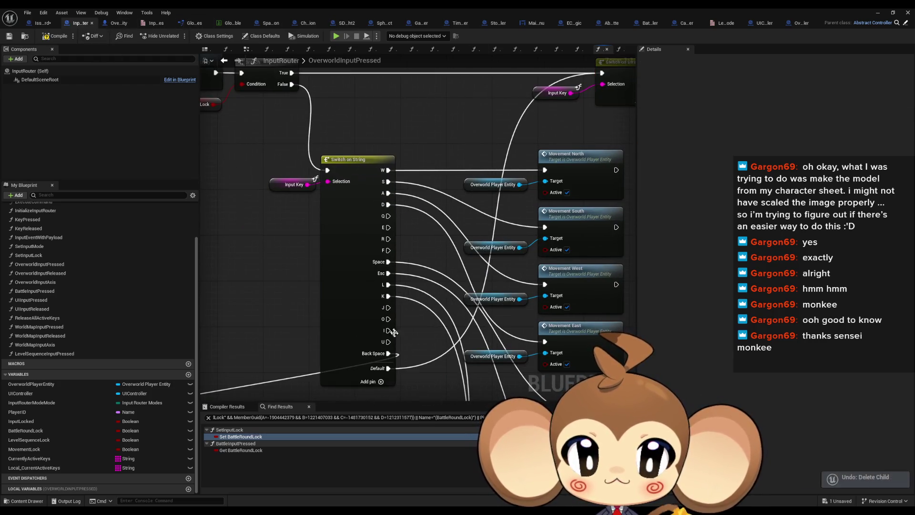
pyautogui.click(795, 258)
pyautogui.click(805, 278)
pyautogui.moveTo(592, 114); pyautogui.dragTo(493, 149)
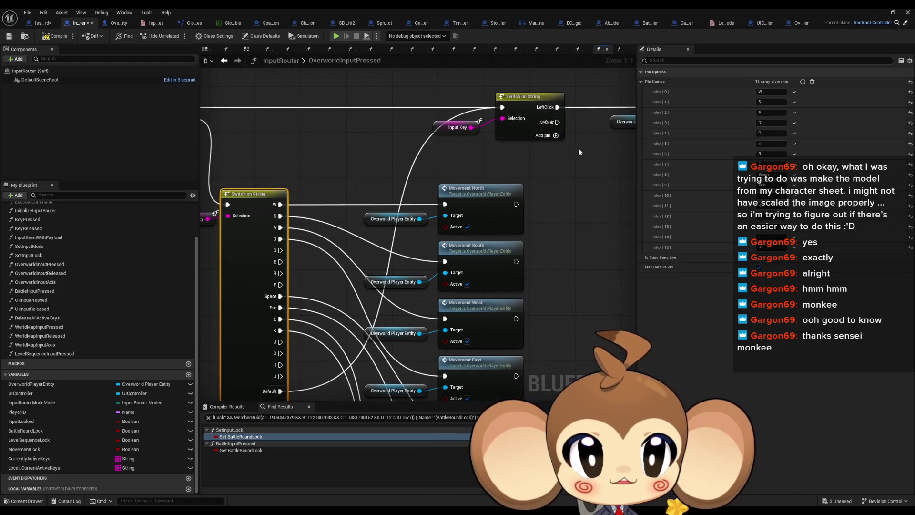
# Step: Add a BackSpace case pin to the LeftClick Switch on String
pyautogui.click(527, 96)
pyautogui.click(803, 81)
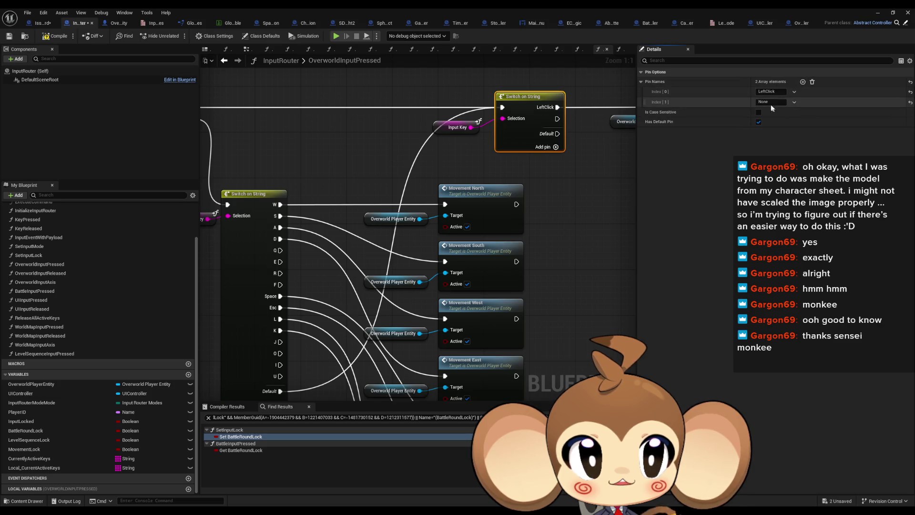
pyautogui.scroll(-7, 625, 270)
# Step: Move the Set Input Lock skip chain beside it, wire BackSpace in, compile and play-test
pyautogui.moveTo(455, 243); pyautogui.dragTo(570, 276)
pyautogui.scroll(5, 505, 253)
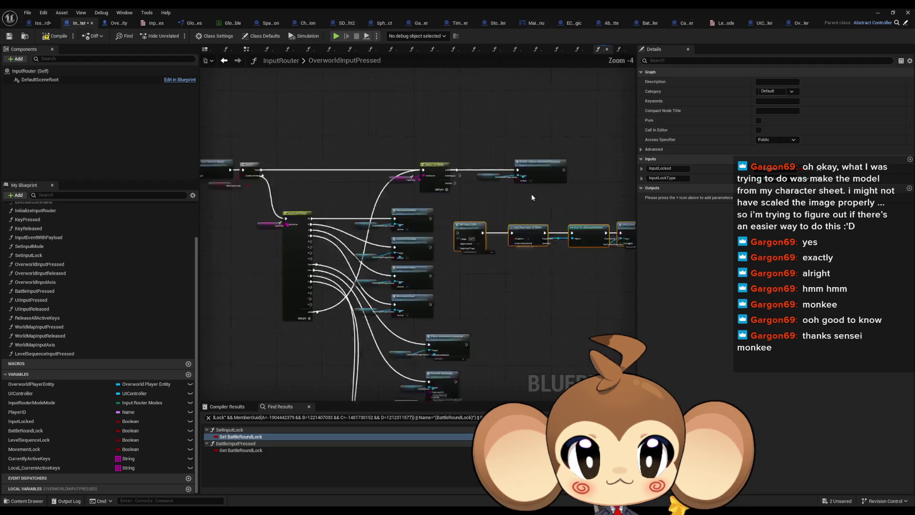
pyautogui.moveTo(439, 250); pyautogui.dragTo(531, 203)
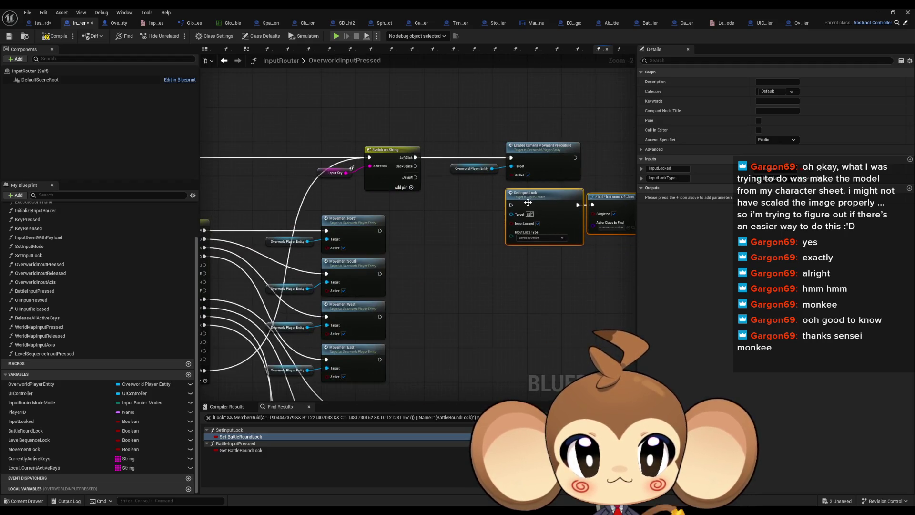
pyautogui.scroll(2, 412, 195)
pyautogui.moveTo(406, 154)
pyautogui.mouseDown()
pyautogui.moveTo(409, 169)
pyautogui.moveTo(536, 206)
pyautogui.mouseUp()
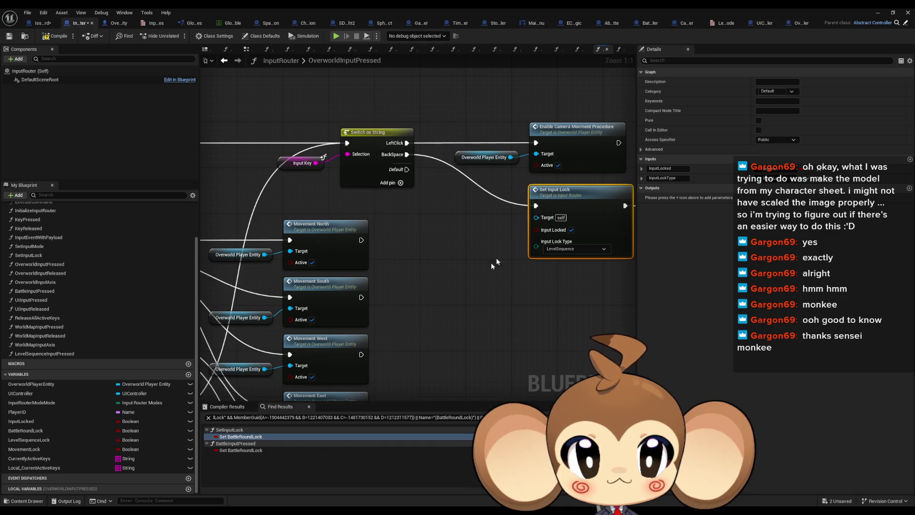
pyautogui.click(56, 36)
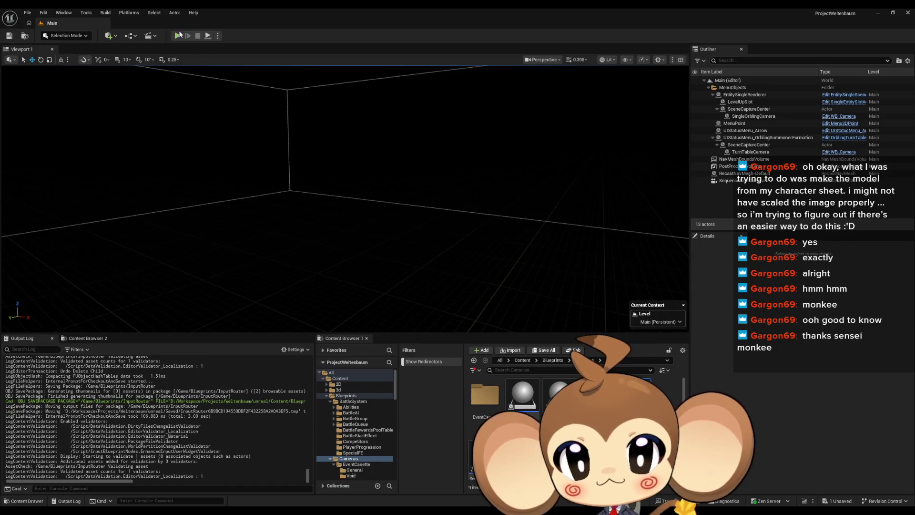
pyautogui.click(179, 38)
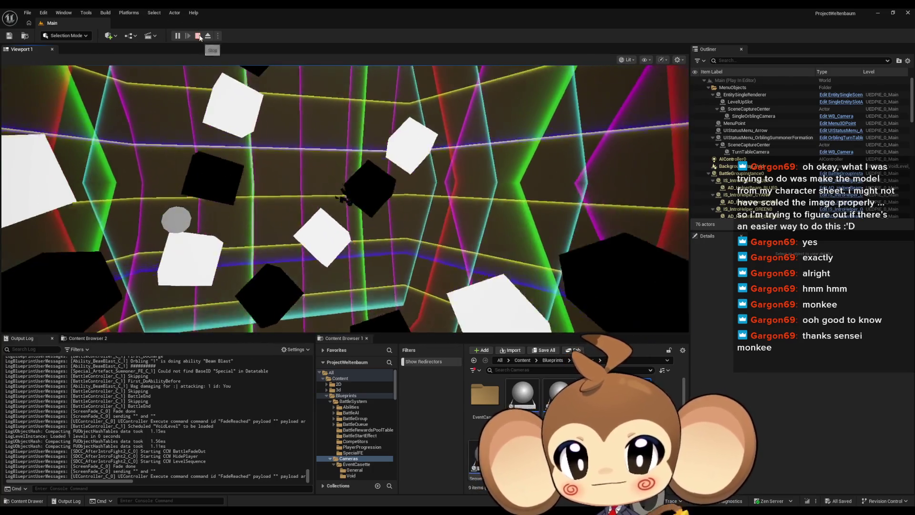
# Step: Stop the play-in-editor test and bring the InputRouter Blueprint window back
pyautogui.click(199, 36)
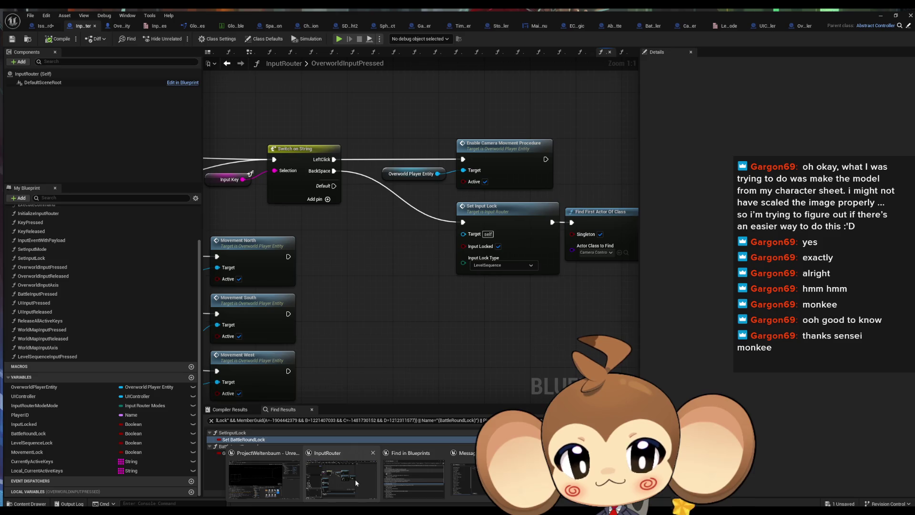
pyautogui.click(356, 479)
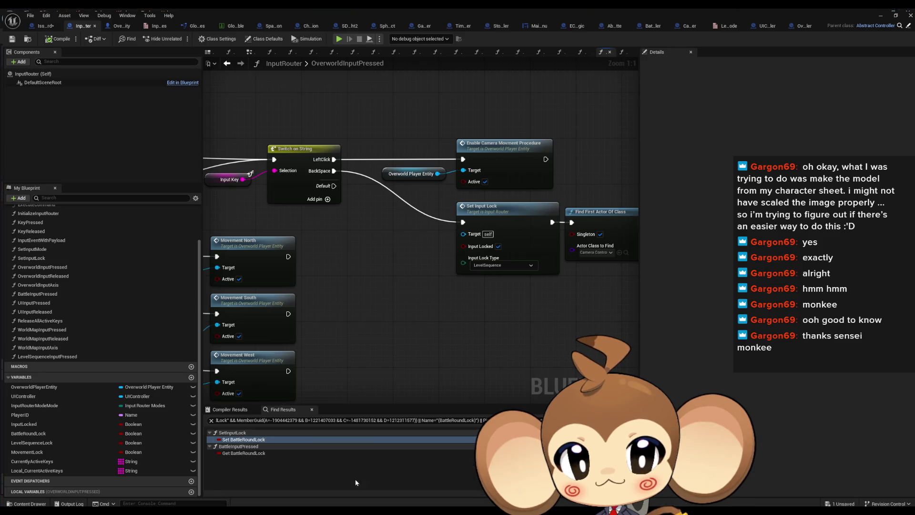
pyautogui.moveTo(463, 296)
pyautogui.mouseDown()
pyautogui.moveTo(216, 280)
pyautogui.moveTo(605, 305)
pyautogui.mouseUp()
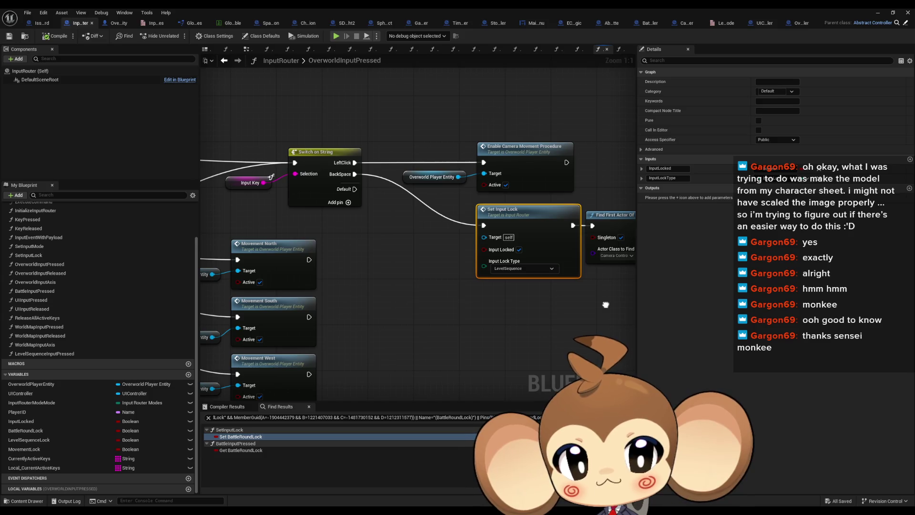
pyautogui.moveTo(533, 229); pyautogui.dragTo(467, 211)
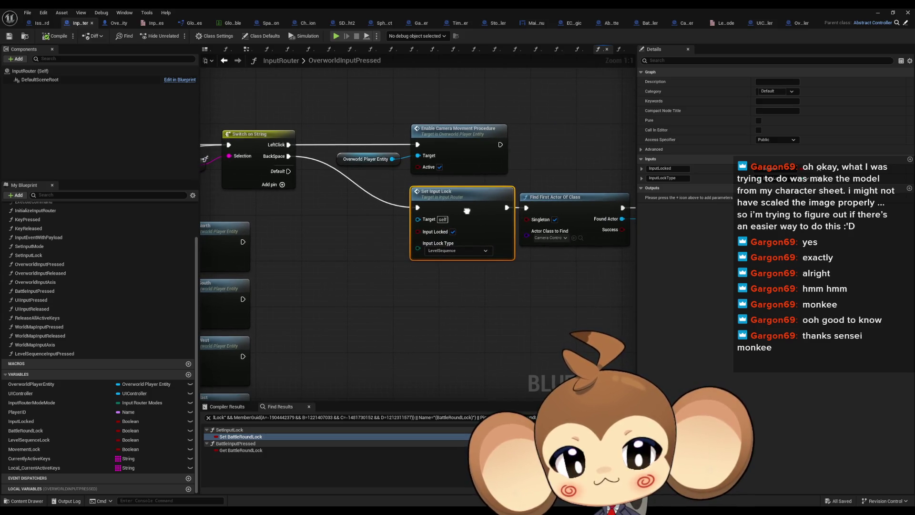
pyautogui.click(448, 251)
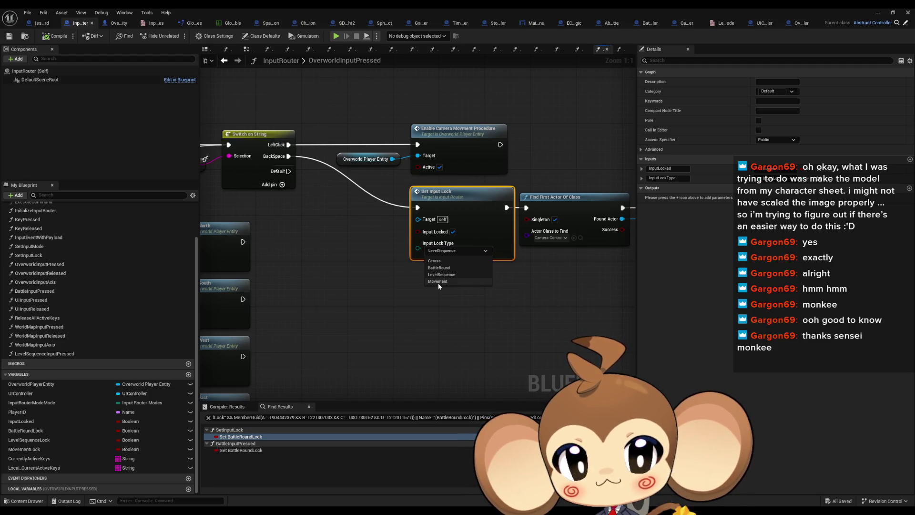
pyautogui.click(463, 307)
pyautogui.moveTo(462, 307)
pyautogui.mouseDown()
pyautogui.moveTo(305, 293)
pyautogui.moveTo(558, 332)
pyautogui.mouseUp()
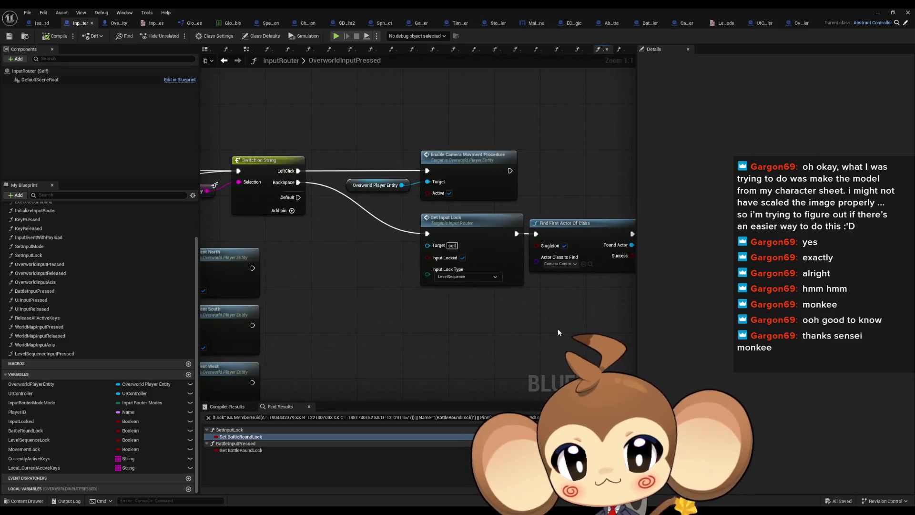
pyautogui.click(466, 224)
pyautogui.moveTo(521, 233)
pyautogui.mouseDown()
pyautogui.moveTo(395, 263)
pyautogui.moveTo(304, 244)
pyautogui.mouseUp()
# Step: Browse the SkipLevelSequenceMode, SkipLevelSequence and SkipFadeDoneSignal graphs in CameraController
pyautogui.doubleClick(501, 229)
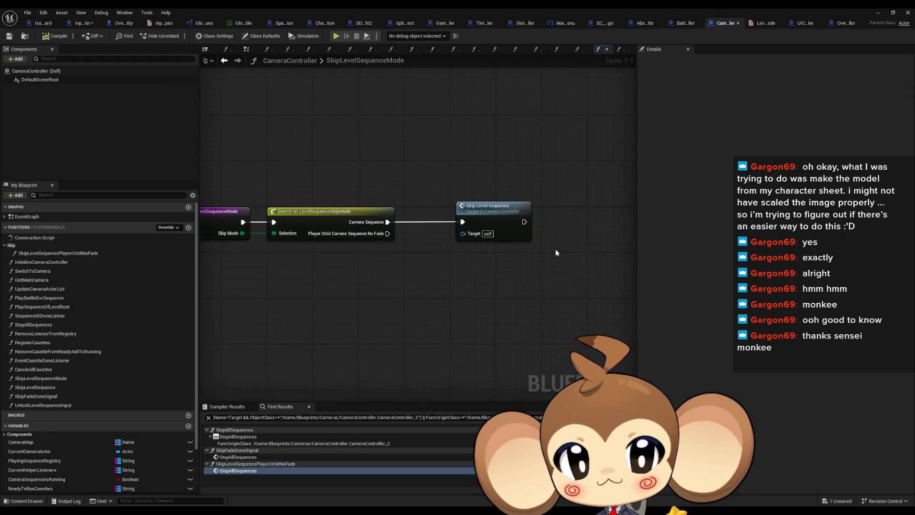
pyautogui.moveTo(501, 222)
pyautogui.mouseDown()
pyautogui.moveTo(459, 227)
pyautogui.moveTo(505, 239)
pyautogui.mouseUp()
pyautogui.doubleClick(458, 226)
pyautogui.scroll(2, 491, 238)
pyautogui.click(374, 262)
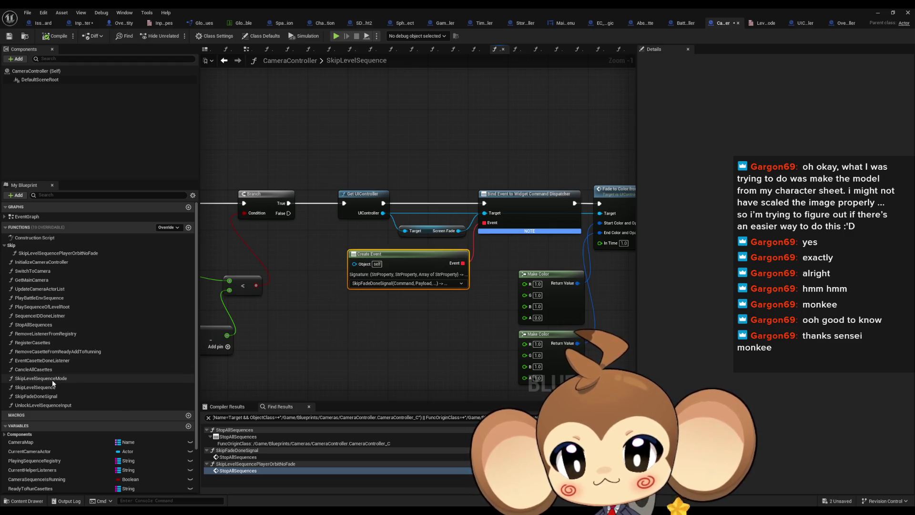
pyautogui.doubleClick(38, 396)
pyautogui.moveTo(546, 282); pyautogui.dragTo(377, 223)
pyautogui.click(309, 229)
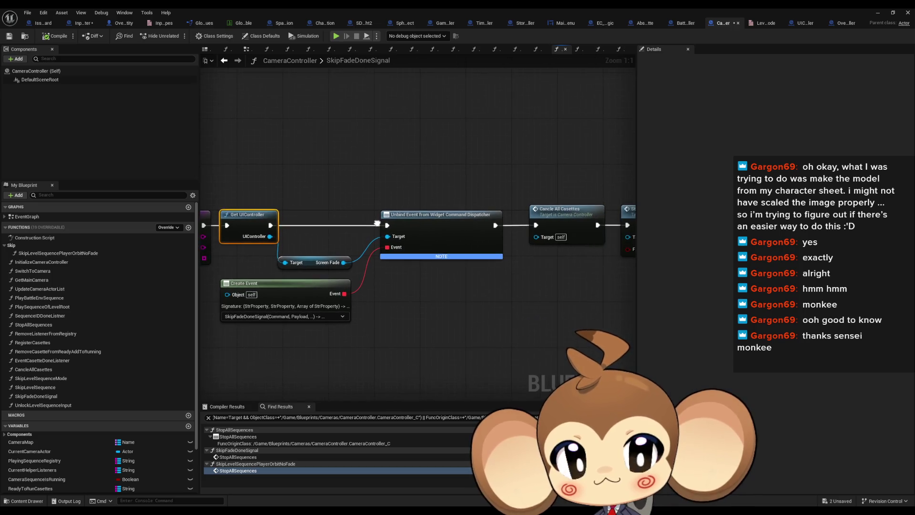
# Step: Back in SkipLevelSequenceMode, call SkipLevelSequencePlayerOrbitNoFade from the No Fade branch and open it
pyautogui.click(224, 61)
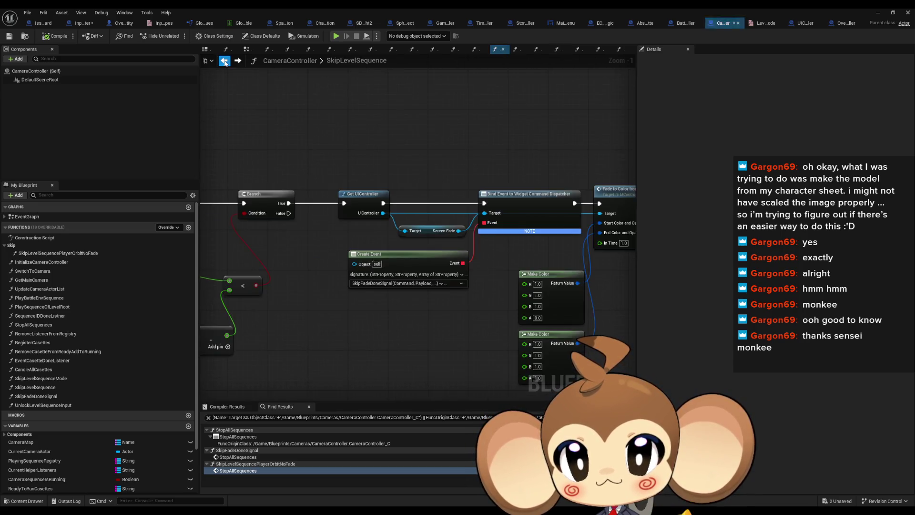
pyautogui.click(224, 61)
pyautogui.moveTo(367, 177); pyautogui.dragTo(377, 178)
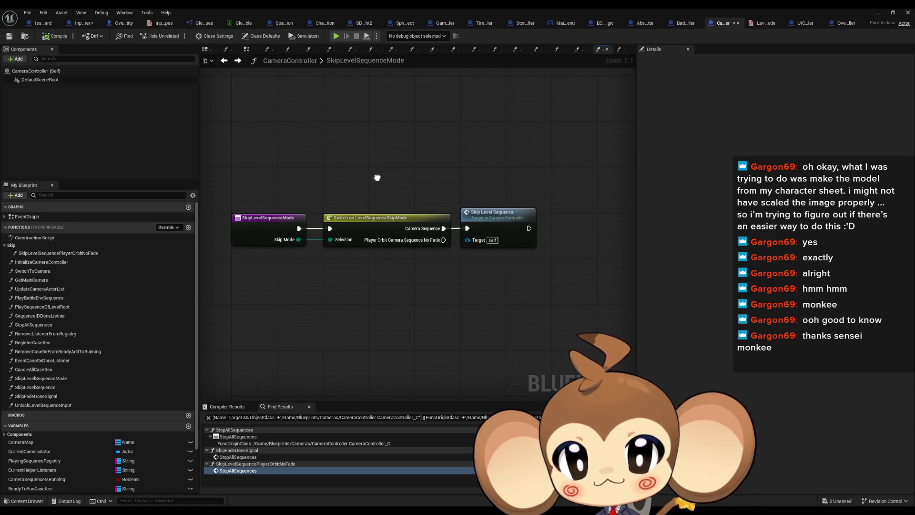
pyautogui.click(265, 217)
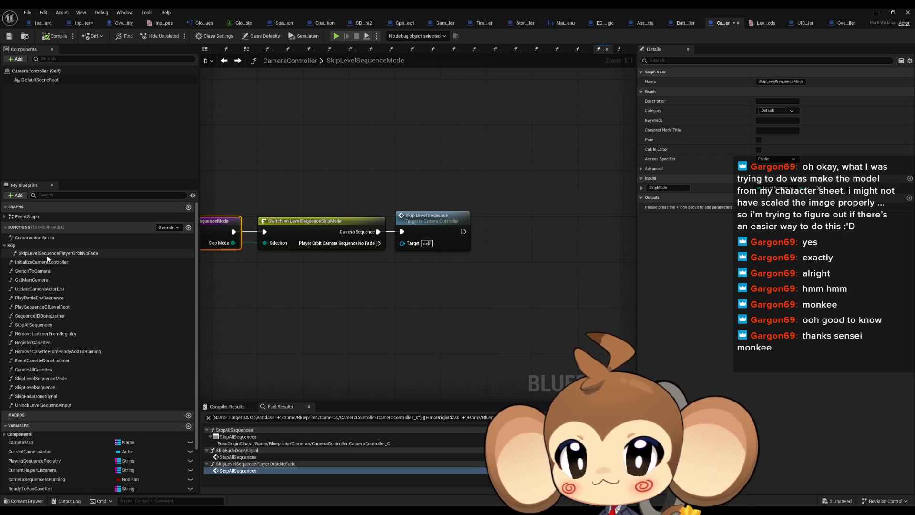
pyautogui.moveTo(48, 253); pyautogui.dragTo(411, 298)
pyautogui.moveTo(378, 243); pyautogui.dragTo(416, 310)
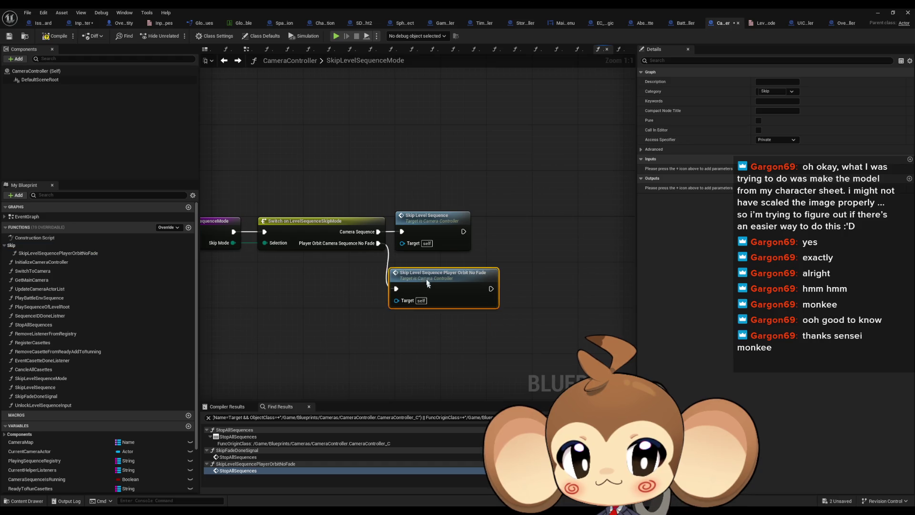
pyautogui.doubleClick(469, 304)
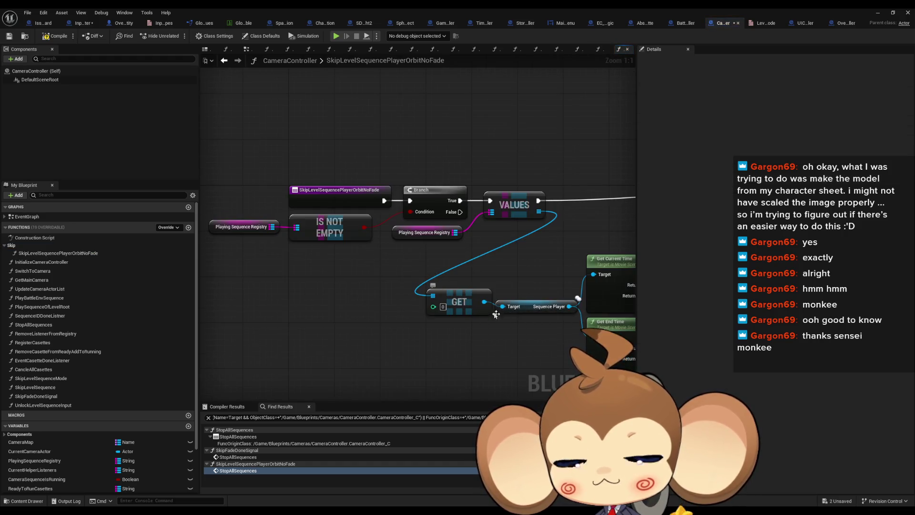
# Step: Open StopAllSequences from the Cancle All Casettes node and inspect its node chain
pyautogui.scroll(-1, 470, 305)
pyautogui.moveTo(570, 225); pyautogui.dragTo(482, 230)
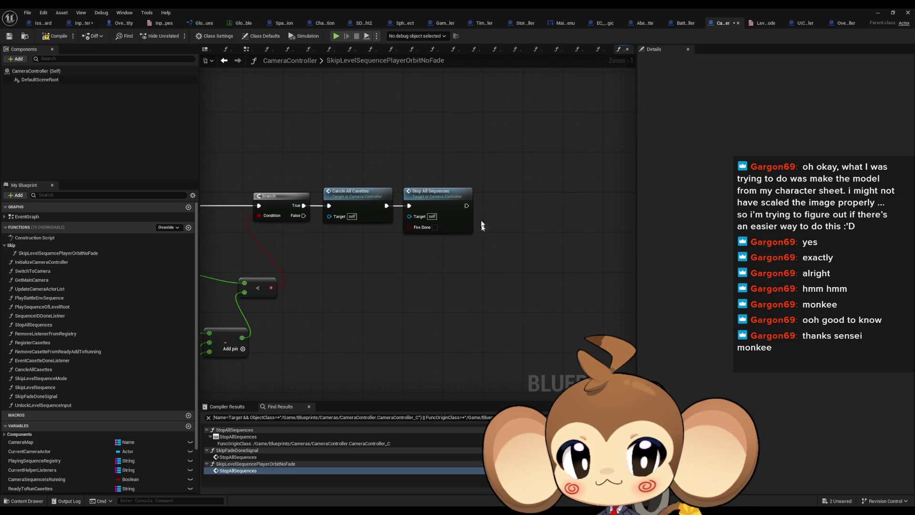
pyautogui.click(361, 200)
pyautogui.doubleClick(431, 192)
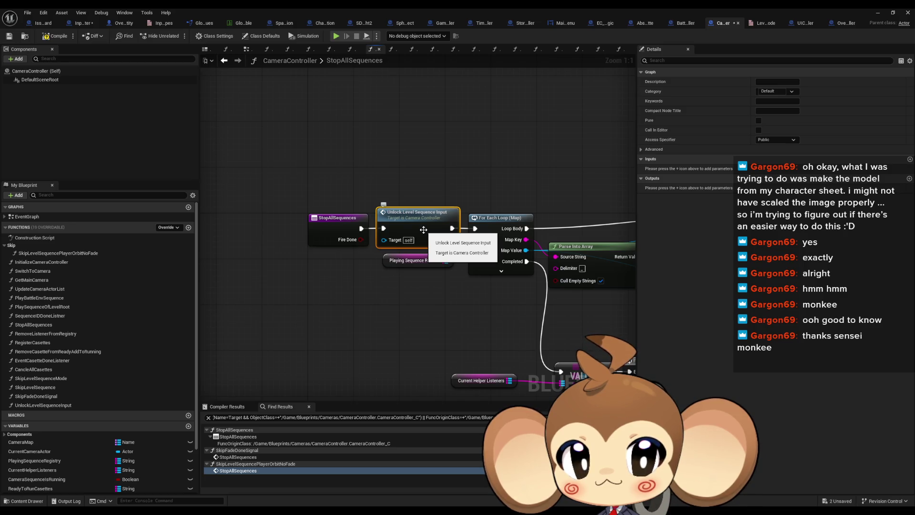
pyautogui.moveTo(436, 167)
pyautogui.mouseDown()
pyautogui.moveTo(476, 157)
pyautogui.moveTo(474, 133)
pyautogui.moveTo(249, 161)
pyautogui.moveTo(245, 173)
pyautogui.mouseUp()
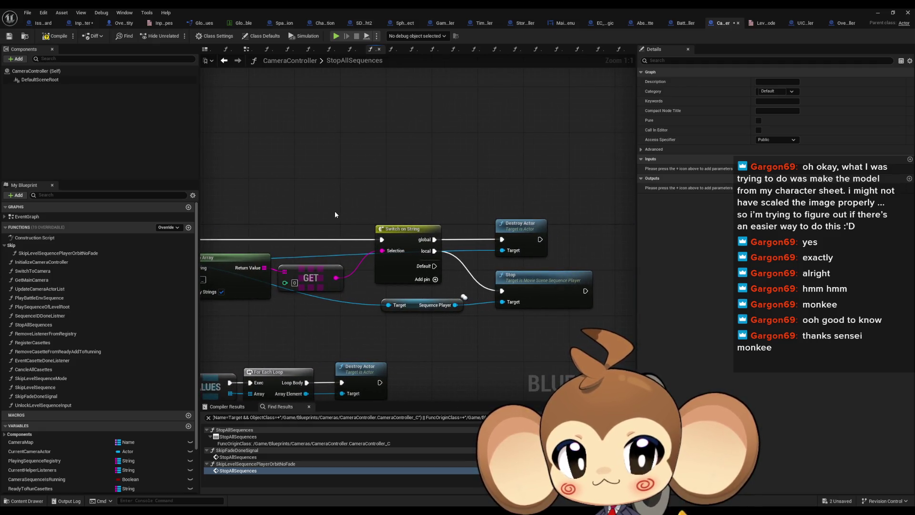
pyautogui.moveTo(335, 214); pyautogui.dragTo(600, 209)
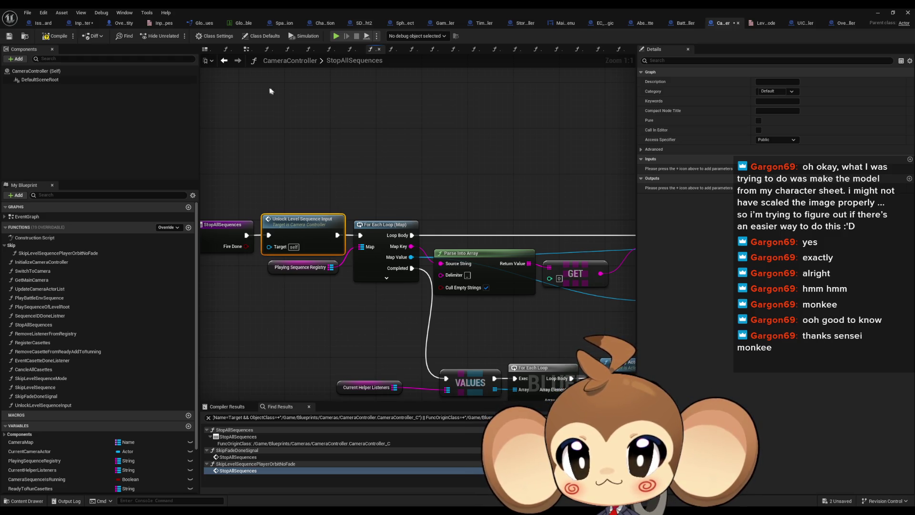
pyautogui.moveTo(381, 152); pyautogui.dragTo(488, 160)
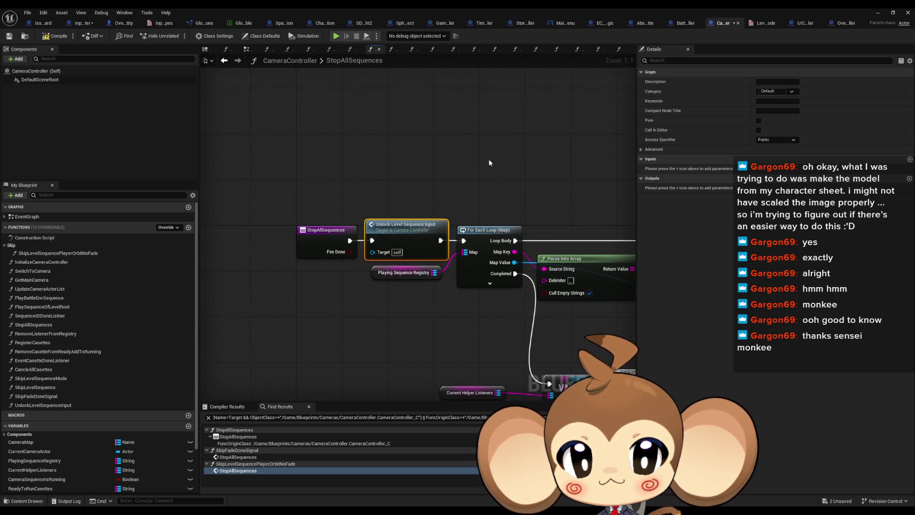
# Step: Inspect the UnlockLevelSequenceInput function graph, then return to InputRouter
pyautogui.doubleClick(422, 236)
pyautogui.moveTo(449, 280)
pyautogui.mouseDown()
pyautogui.moveTo(450, 306)
pyautogui.moveTo(377, 293)
pyautogui.mouseUp()
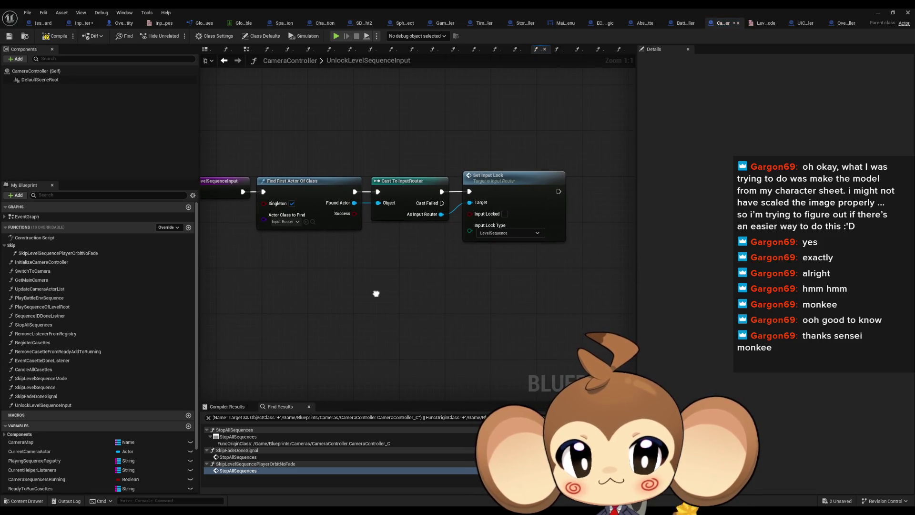
pyautogui.moveTo(449, 271); pyautogui.dragTo(405, 280)
pyautogui.moveTo(306, 156); pyautogui.dragTo(408, 148)
pyautogui.click(249, 191)
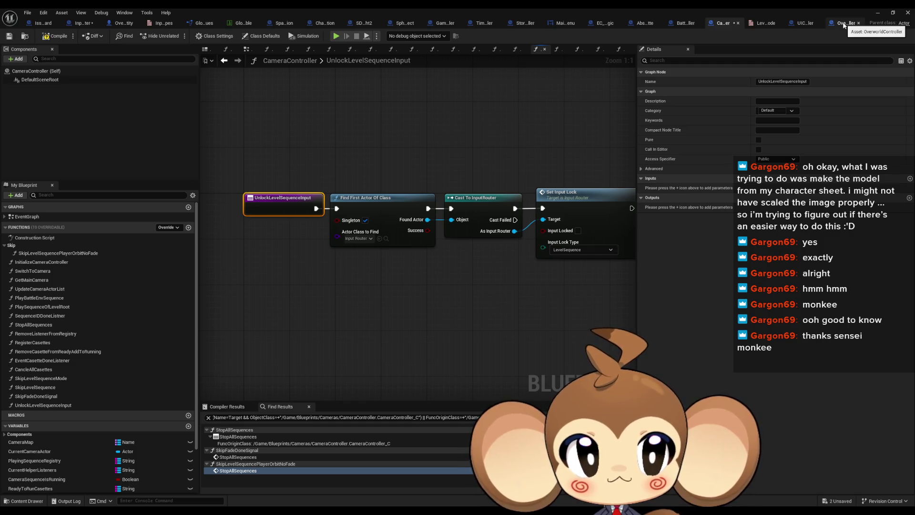
pyautogui.click(81, 22)
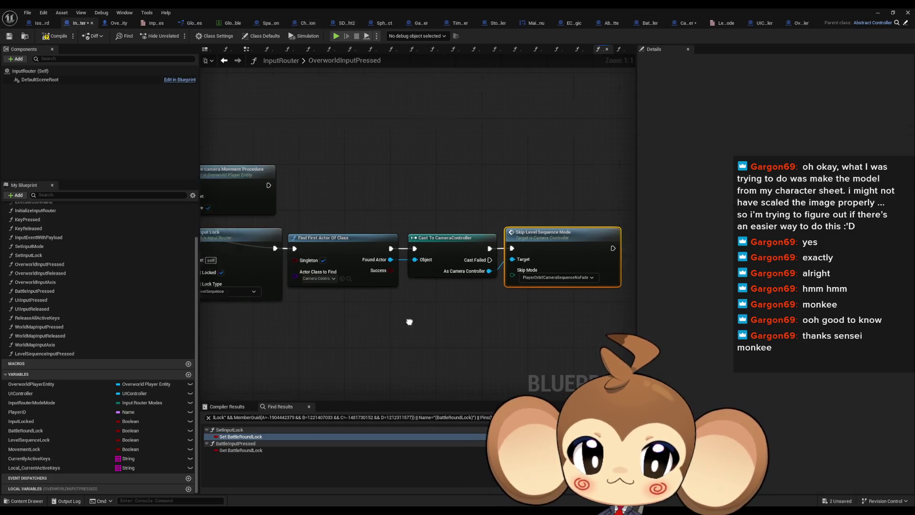
# Step: Survey the OverworldInputPressed graph around the Switch on String and Set Input Lock nodes
pyautogui.moveTo(405, 322); pyautogui.dragTo(556, 327)
pyautogui.moveTo(408, 320); pyautogui.dragTo(571, 332)
pyautogui.scroll(-2, 480, 322)
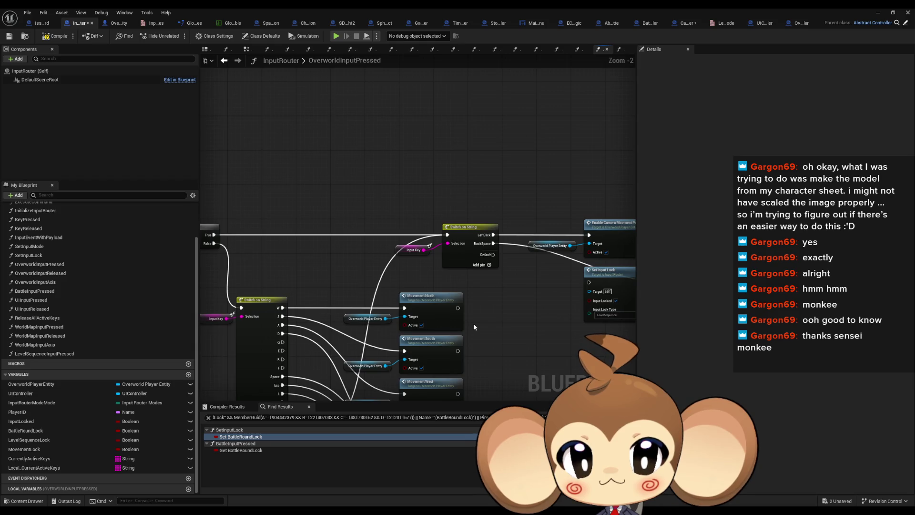
pyautogui.scroll(-2, 474, 324)
pyautogui.moveTo(523, 330); pyautogui.dragTo(405, 319)
pyautogui.scroll(2, 405, 319)
pyautogui.scroll(1, 404, 320)
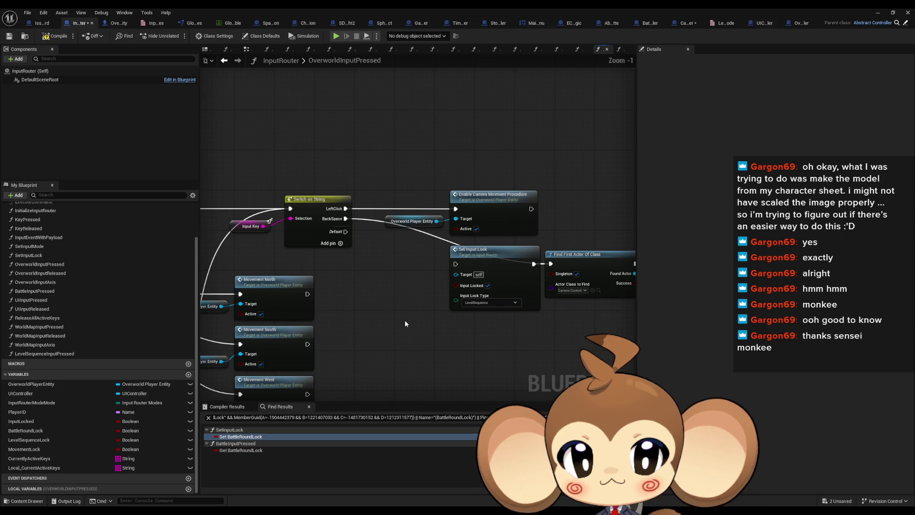
pyautogui.scroll(1, 411, 323)
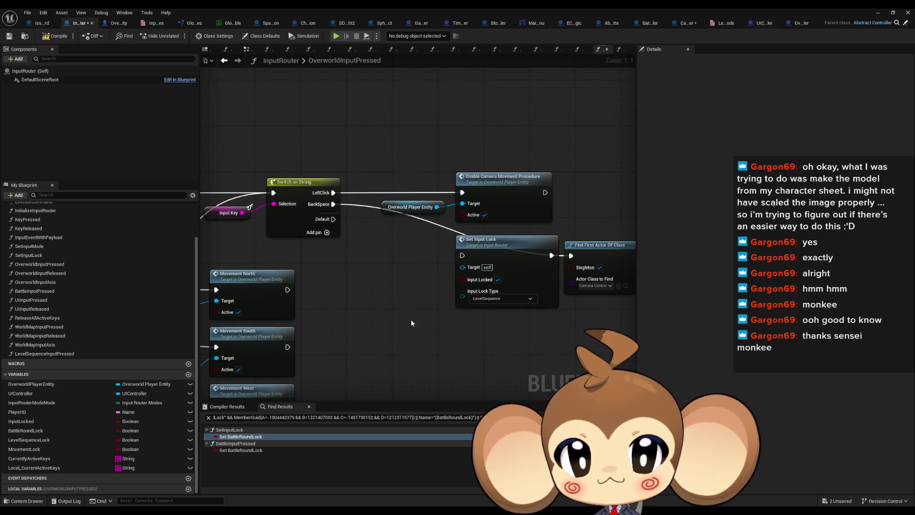
pyautogui.moveTo(411, 324); pyautogui.dragTo(380, 324)
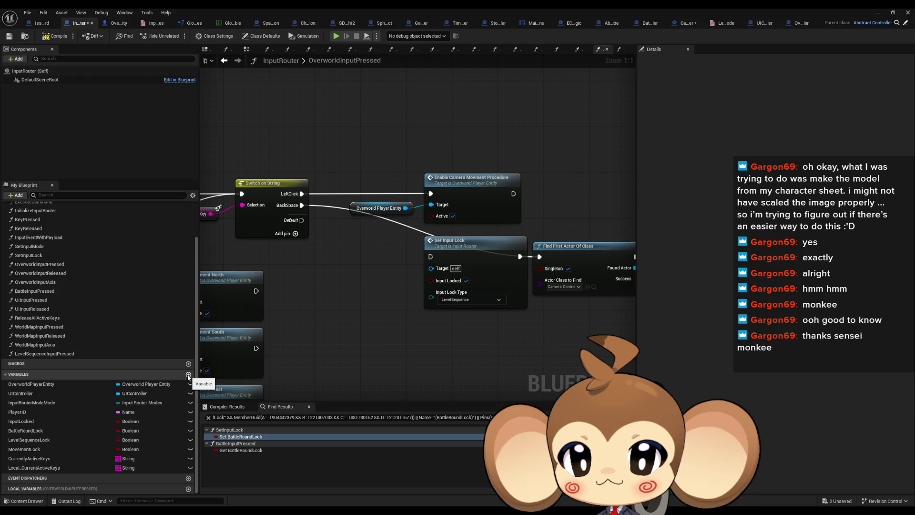
# Step: Create Boolean variable SkipLock after MovementLock, then open the input lock types enum
pyautogui.click(188, 375)
pyautogui.write('SkipLock')
pyautogui.press('Return')
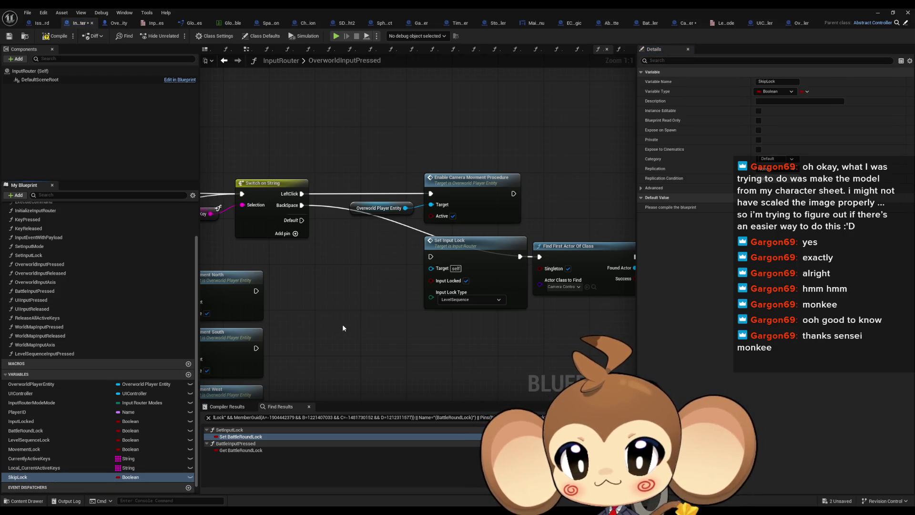
pyautogui.moveTo(13, 475); pyautogui.dragTo(33, 459)
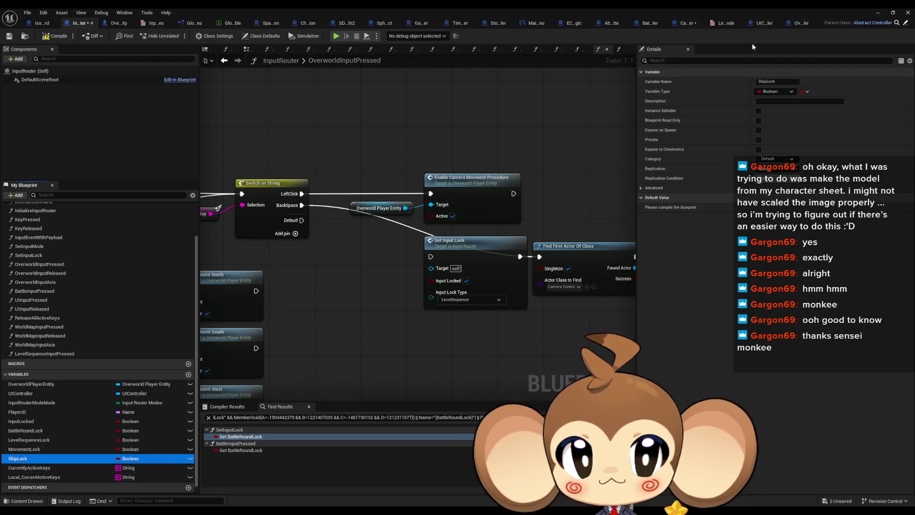
pyautogui.click(722, 26)
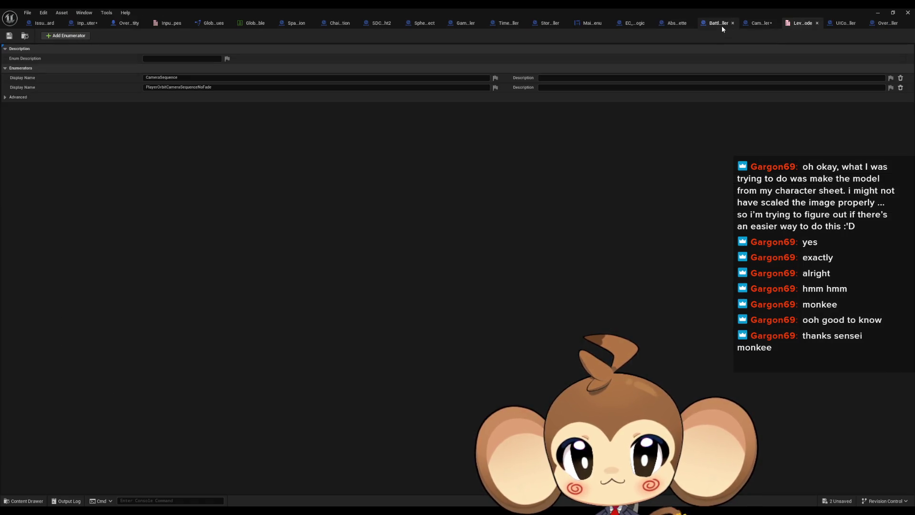
pyautogui.click(169, 23)
# Step: Add a fifth enumerator named Skip to the lock types enum, save it, and return to InputRouter
pyautogui.click(66, 36)
pyautogui.write('SkipLe')
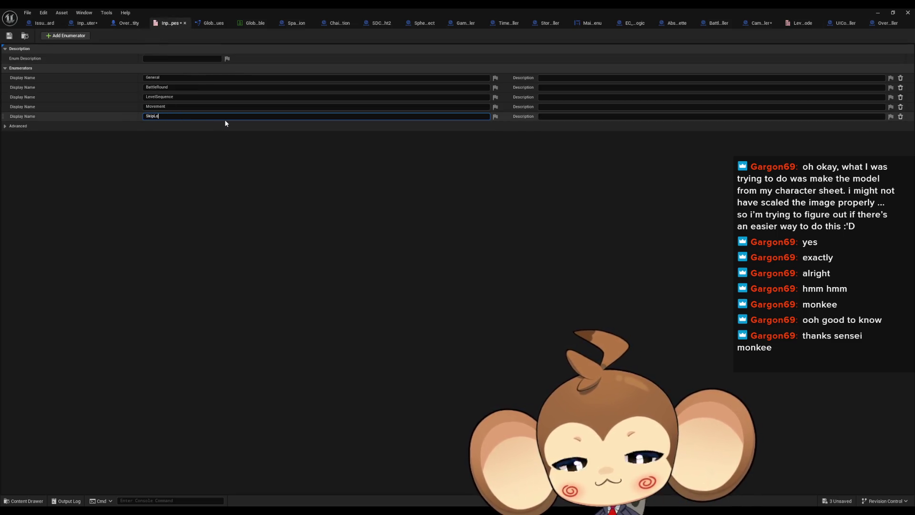
pyautogui.write('ck')
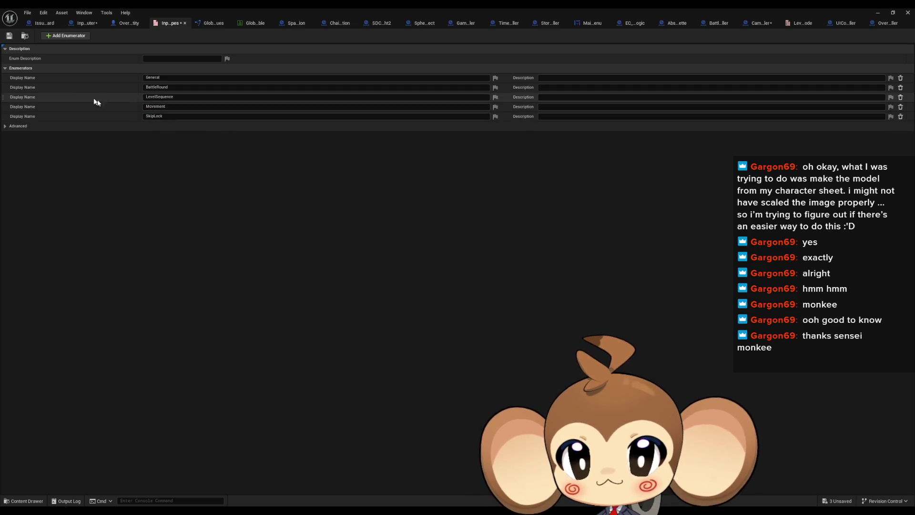
pyautogui.press('Return')
pyautogui.press('BackSpace')
pyautogui.press('Return')
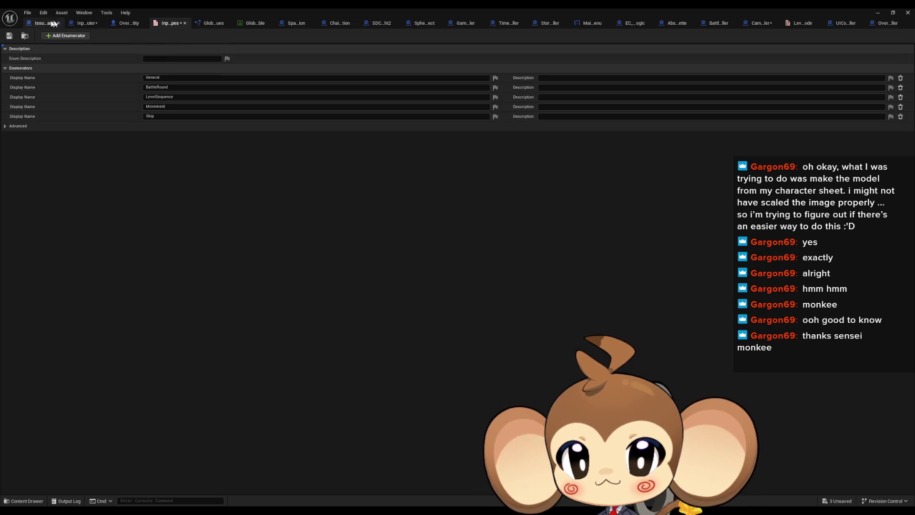
pyautogui.click(9, 35)
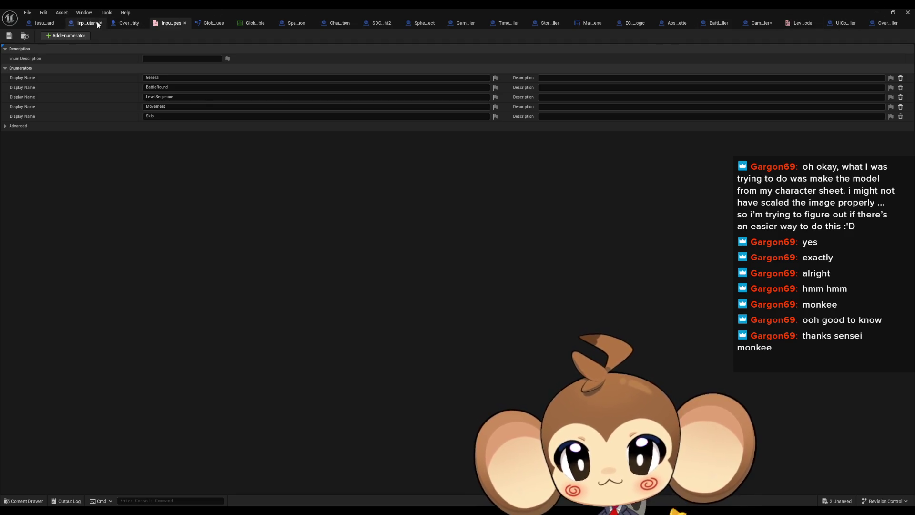
pyautogui.click(84, 22)
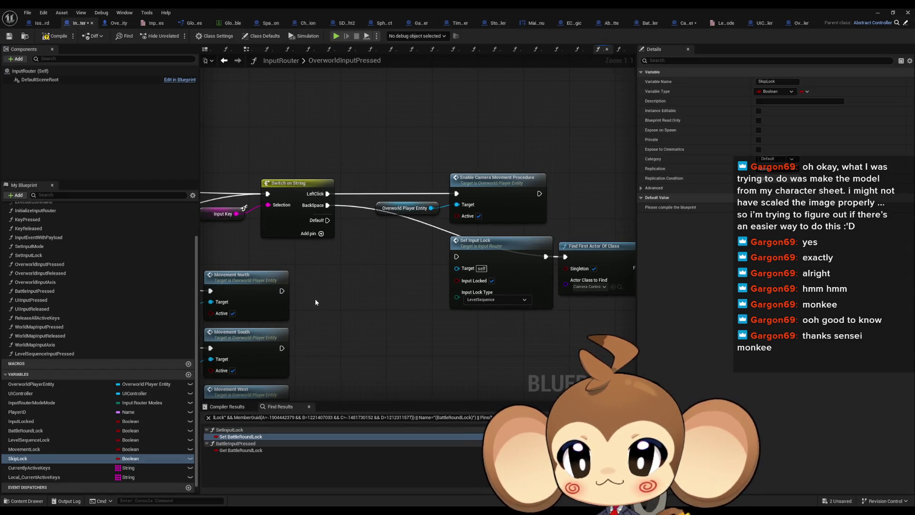
# Step: In SetInputLock, set Skip Lock from Input Locked in the Switch's Skip case
pyautogui.scroll(3, 54, 270)
pyautogui.doubleClick(29, 289)
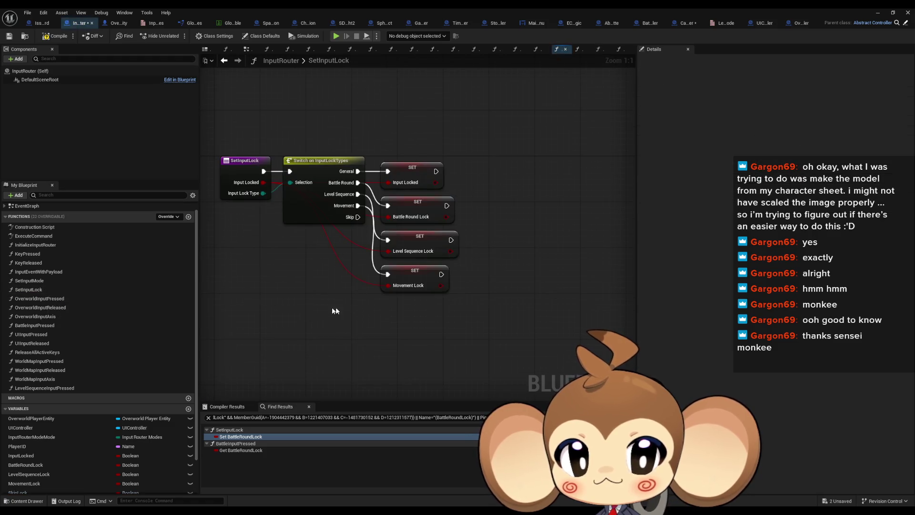
pyautogui.scroll(-3, 85, 430)
pyautogui.moveTo(19, 449)
pyautogui.mouseDown()
pyautogui.moveTo(426, 330)
pyautogui.moveTo(374, 217)
pyautogui.mouseUp()
pyautogui.click(427, 327)
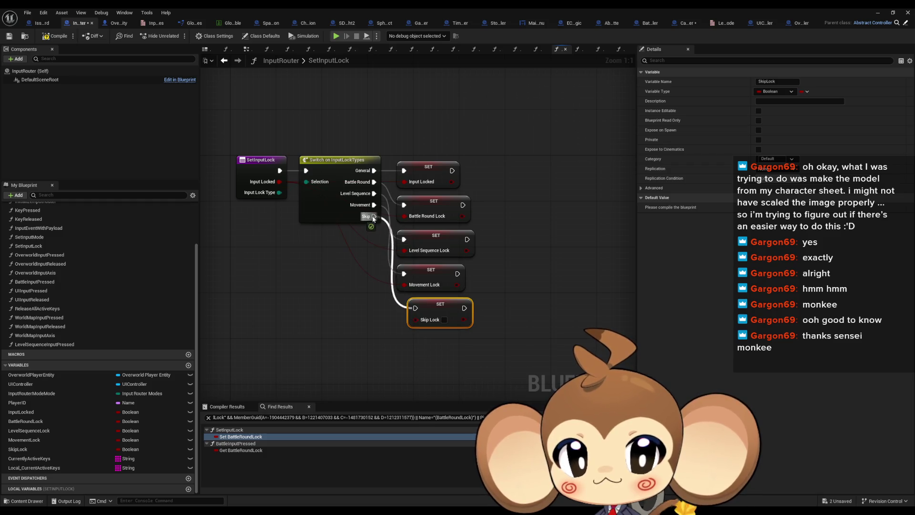
pyautogui.moveTo(404, 320); pyautogui.dragTo(279, 182)
pyautogui.click(229, 267)
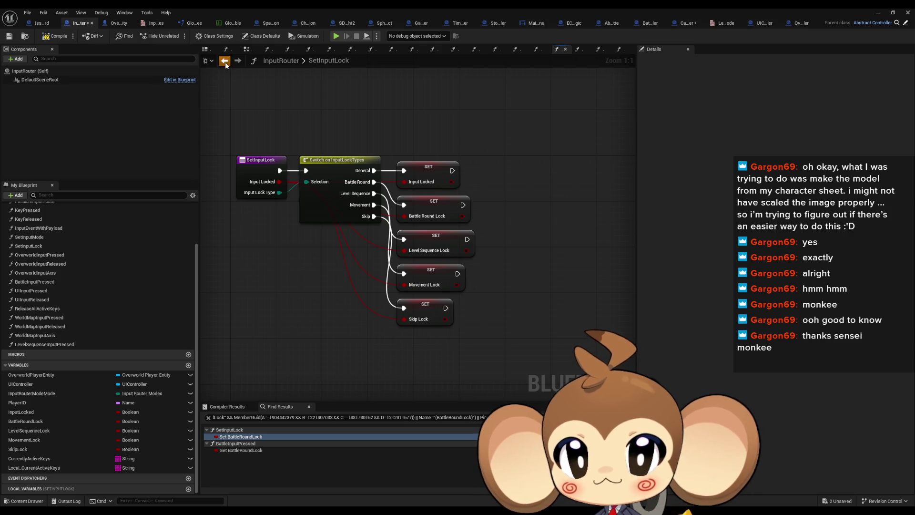
# Step: In OverworldInputPressed, change the BackSpace Set Input Lock type to Skip
pyautogui.click(225, 62)
pyautogui.click(496, 300)
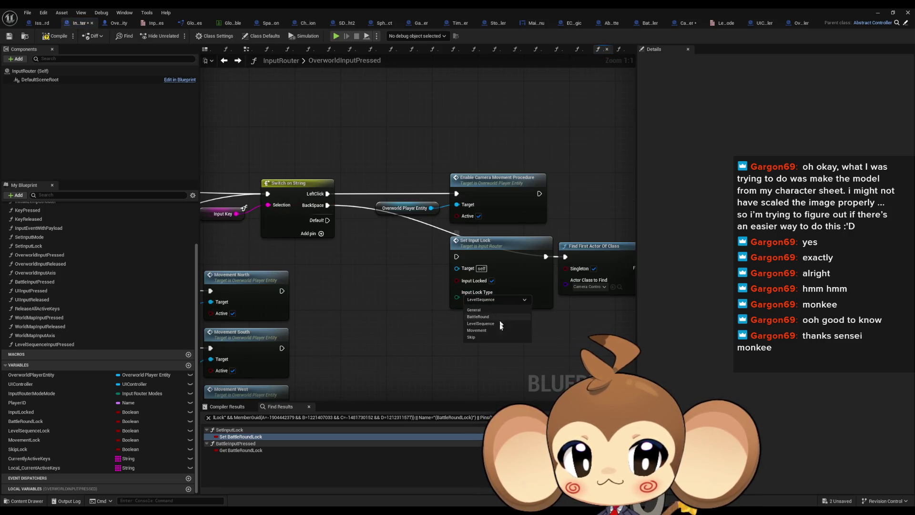
pyautogui.click(491, 338)
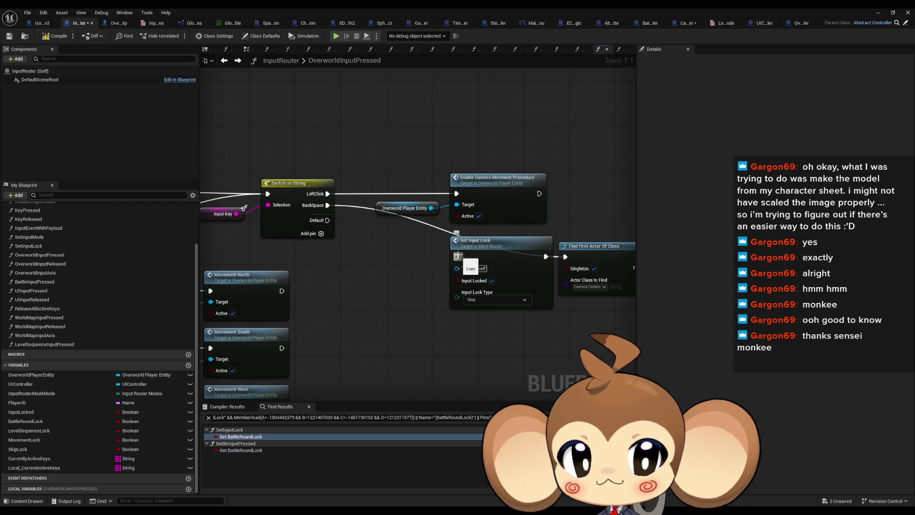
pyautogui.moveTo(457, 256); pyautogui.dragTo(328, 208)
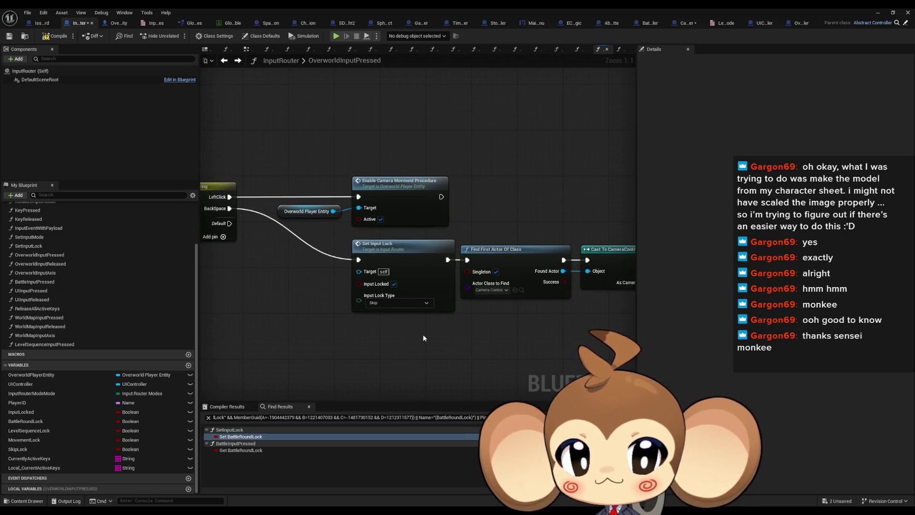
# Step: Gate BackSpace's Set Input Lock behind a Branch on Skip Lock, False path, then open Skip Level Sequence Mode
pyautogui.moveTo(424, 338)
pyautogui.mouseDown()
pyautogui.moveTo(613, 348)
pyautogui.moveTo(405, 332)
pyautogui.mouseUp()
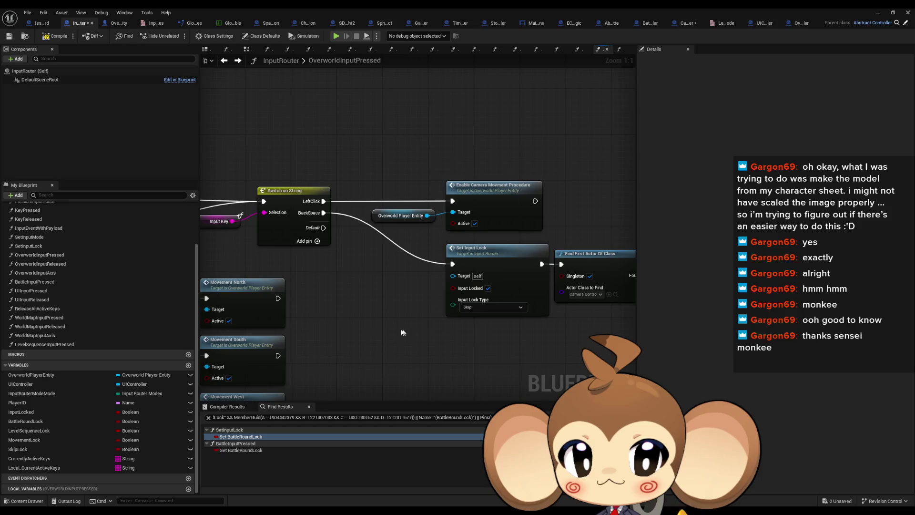
pyautogui.moveTo(28, 449)
pyautogui.mouseDown()
pyautogui.moveTo(353, 345)
pyautogui.moveTo(319, 304)
pyautogui.moveTo(365, 293)
pyautogui.mouseUp()
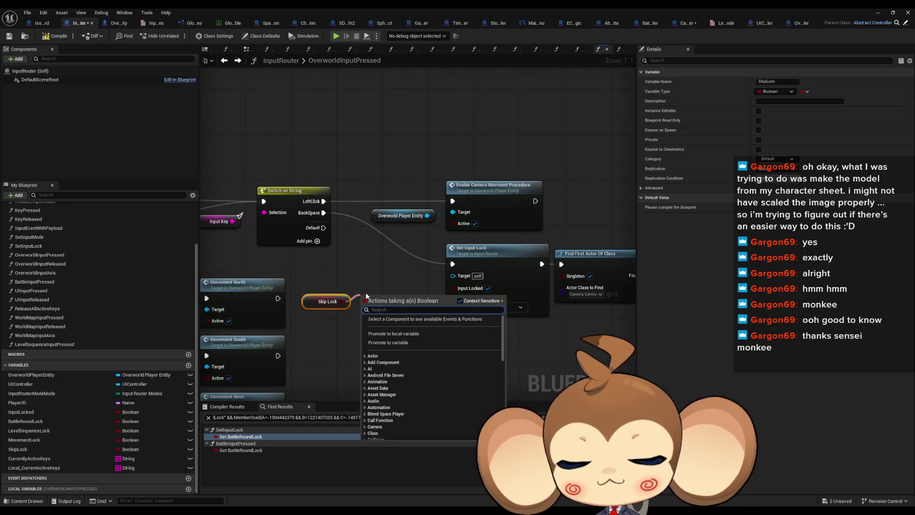
pyautogui.write('branch')
pyautogui.press('Return')
pyautogui.moveTo(414, 323); pyautogui.dragTo(452, 263)
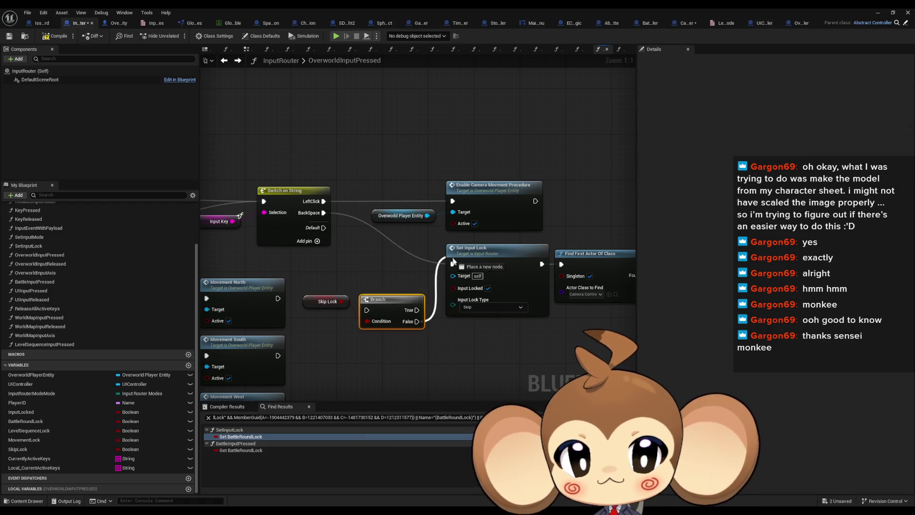
pyautogui.moveTo(369, 310); pyautogui.dragTo(324, 213)
pyautogui.moveTo(396, 312); pyautogui.dragTo(413, 260)
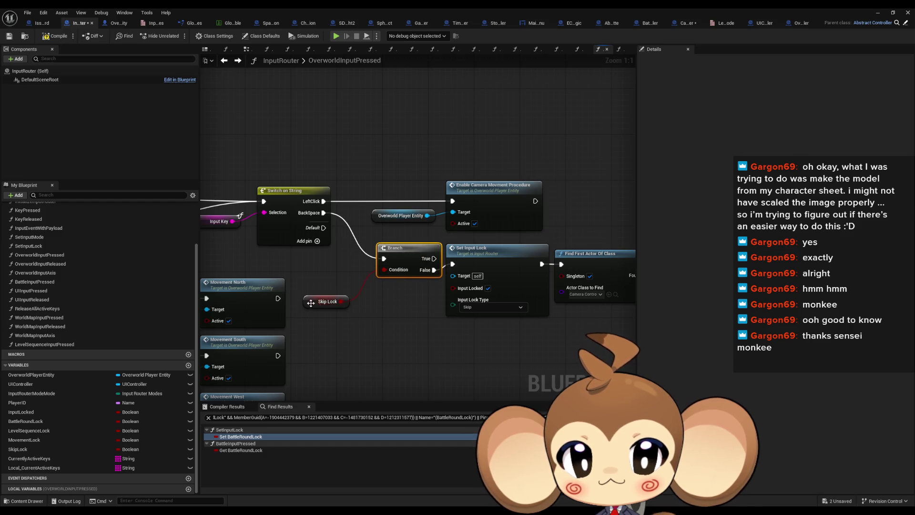
pyautogui.moveTo(310, 302); pyautogui.dragTo(332, 280)
pyautogui.moveTo(456, 308)
pyautogui.mouseDown()
pyautogui.moveTo(312, 309)
pyautogui.moveTo(299, 336)
pyautogui.moveTo(128, 334)
pyautogui.moveTo(244, 329)
pyautogui.mouseUp()
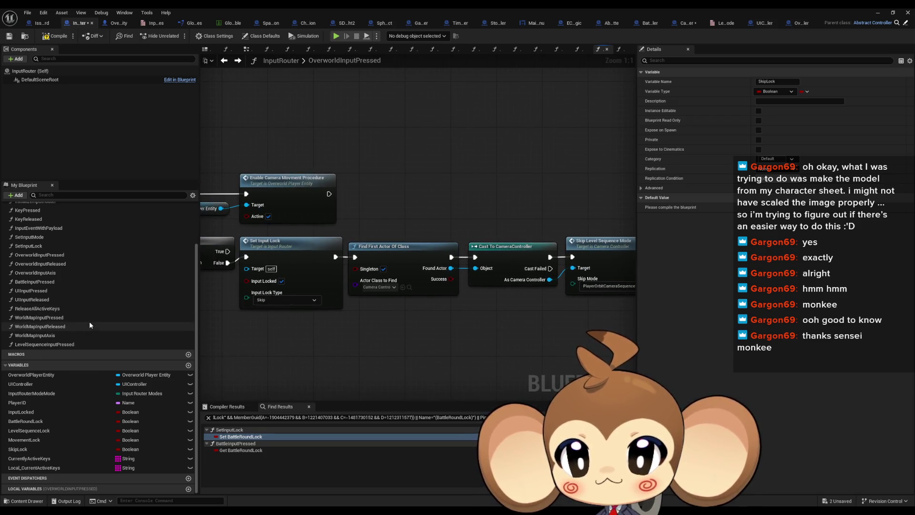
pyautogui.scroll(3, 89, 321)
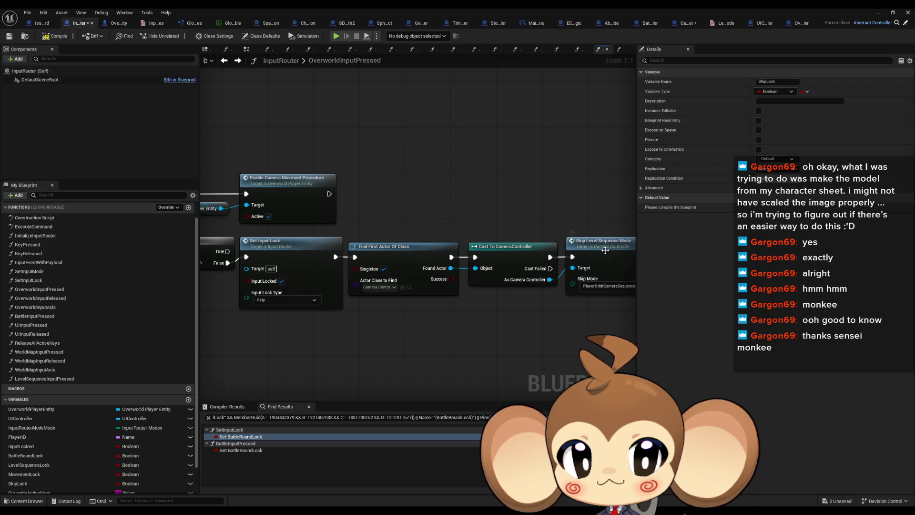
pyautogui.doubleClick(510, 244)
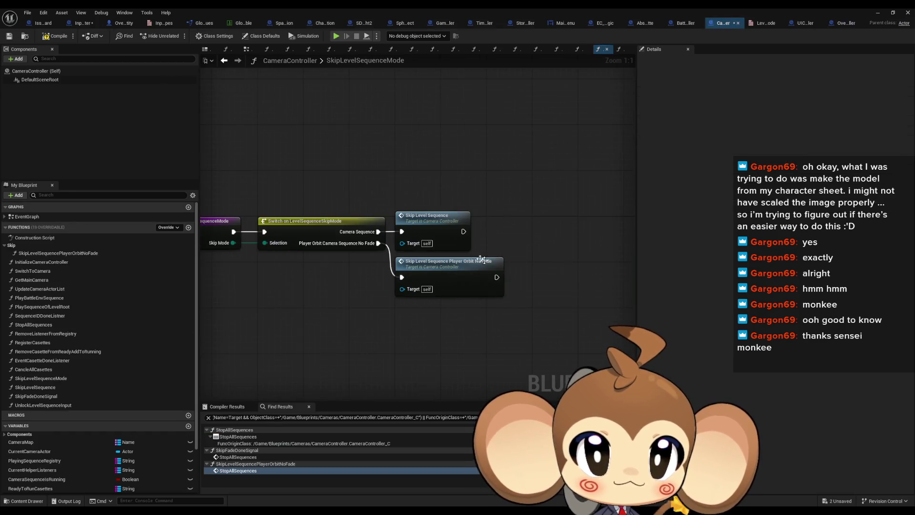
# Step: Drill down to UnlockLevelSequenceInput and duplicate its Set Input Lock node
pyautogui.doubleClick(492, 262)
pyautogui.doubleClick(452, 258)
pyautogui.doubleClick(454, 256)
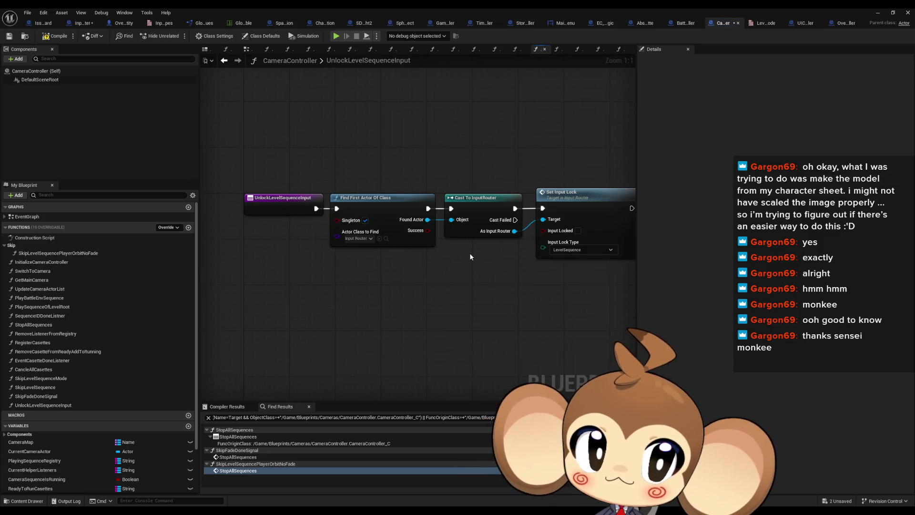
pyautogui.moveTo(470, 254)
pyautogui.mouseDown()
pyautogui.moveTo(405, 253)
pyautogui.moveTo(398, 229)
pyautogui.moveTo(255, 251)
pyautogui.mouseUp()
pyautogui.click(485, 198)
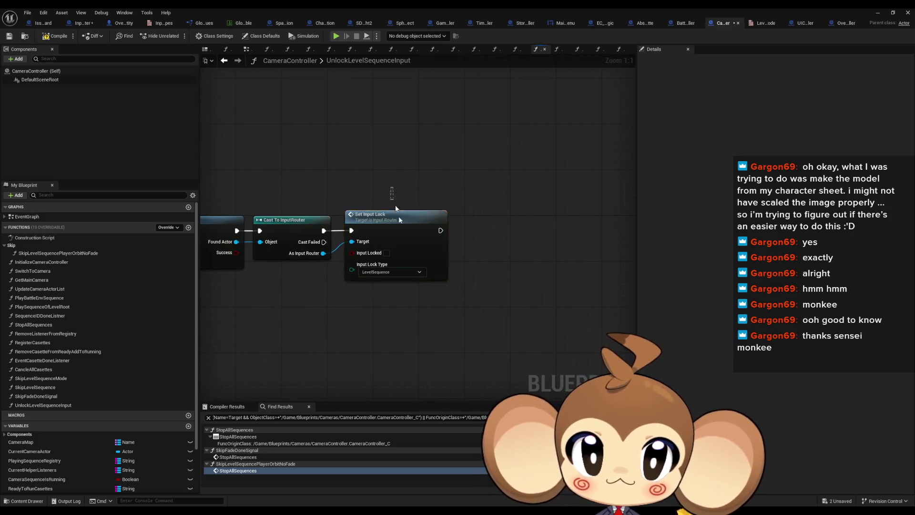
pyautogui.hotkey('ctrl', 'c')
pyautogui.hotkey('ctrl', 'v')
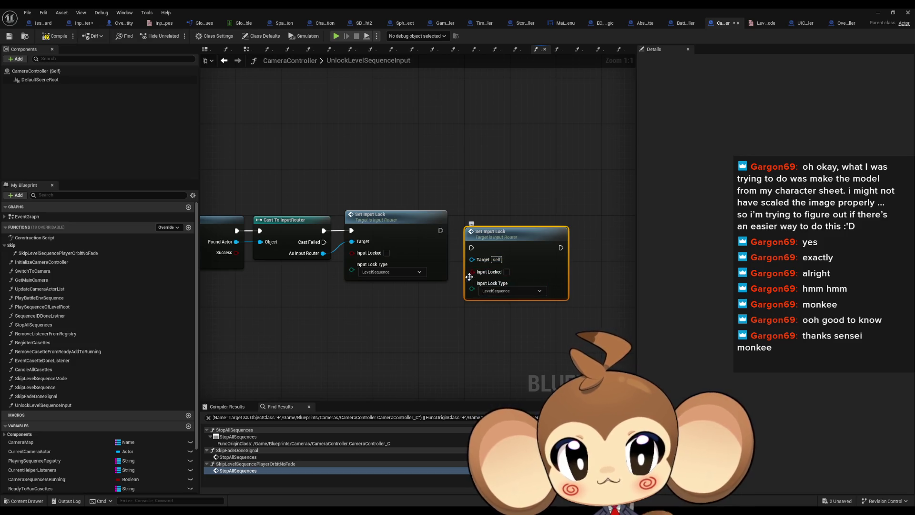
# Step: Wire the copy's Target and execution, set its lock type to Skip, then compile and save
pyautogui.moveTo(472, 259); pyautogui.dragTo(325, 258)
pyautogui.click(501, 291)
pyautogui.click(505, 328)
pyautogui.moveTo(440, 230)
pyautogui.mouseDown()
pyautogui.moveTo(470, 248)
pyautogui.moveTo(499, 228)
pyautogui.mouseUp()
pyautogui.click(458, 321)
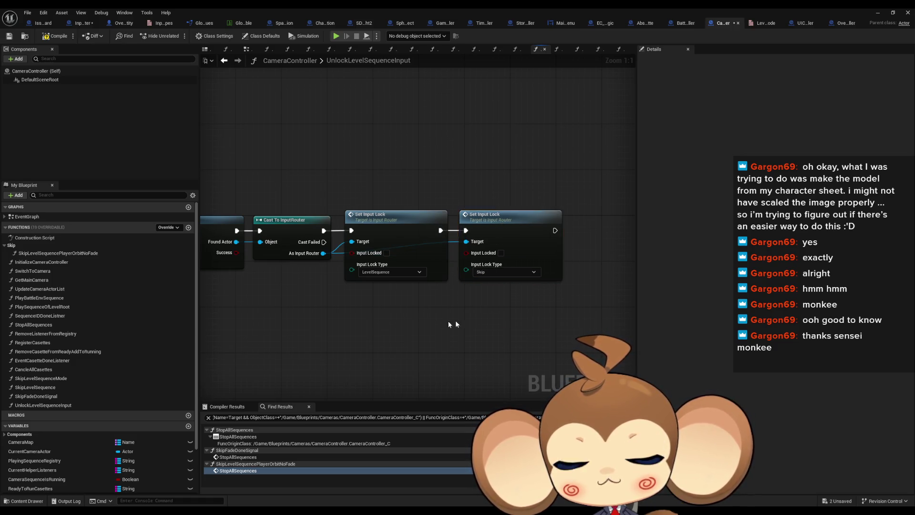
pyautogui.click(56, 39)
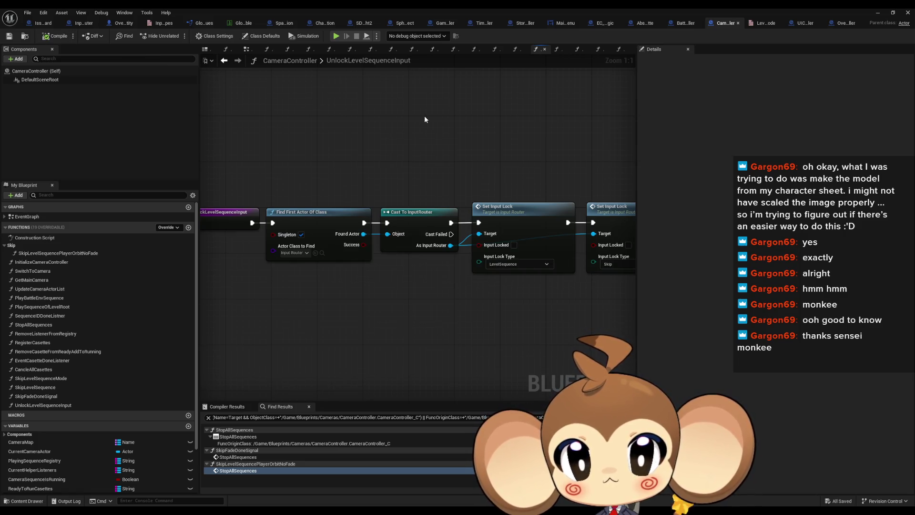
pyautogui.click(83, 23)
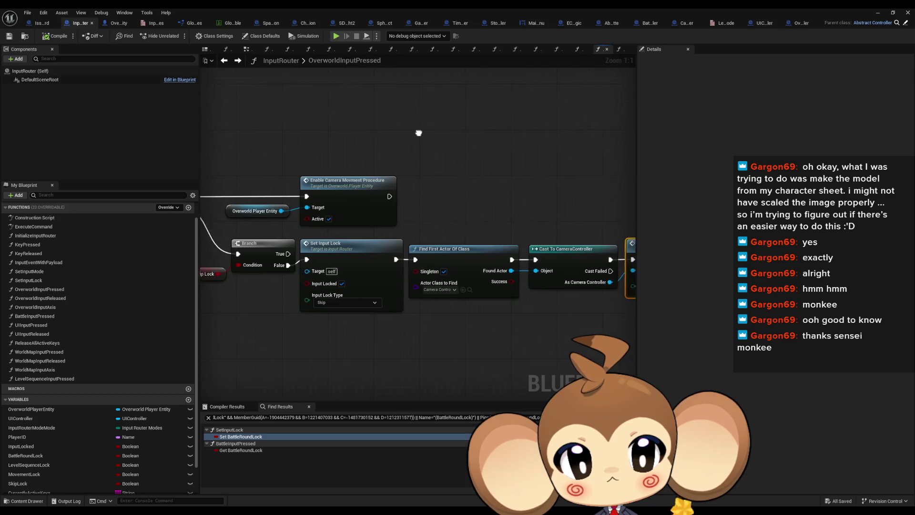
# Step: Append a Print String reading 'Warning: skipping' after Skip Level Sequence Mode, then start a play test
pyautogui.click(410, 146)
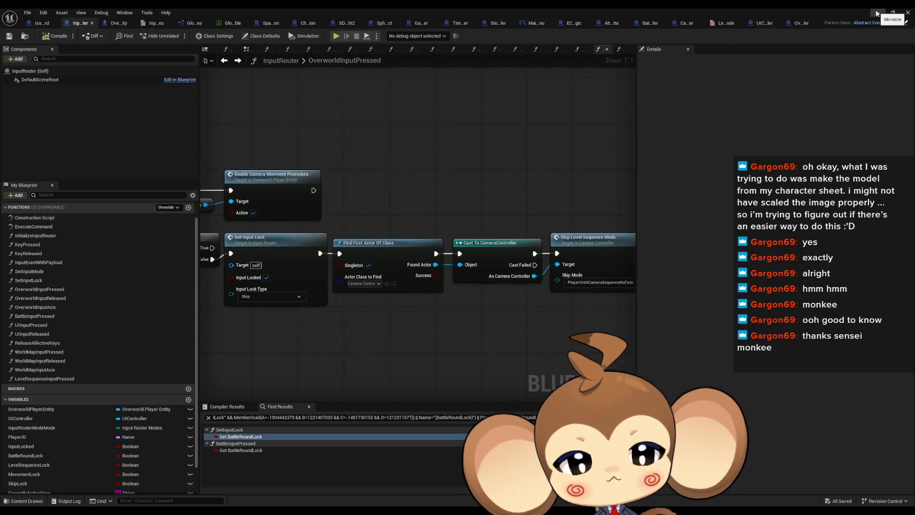
pyautogui.moveTo(519, 182); pyautogui.dragTo(385, 200)
pyautogui.moveTo(473, 252); pyautogui.dragTo(481, 247)
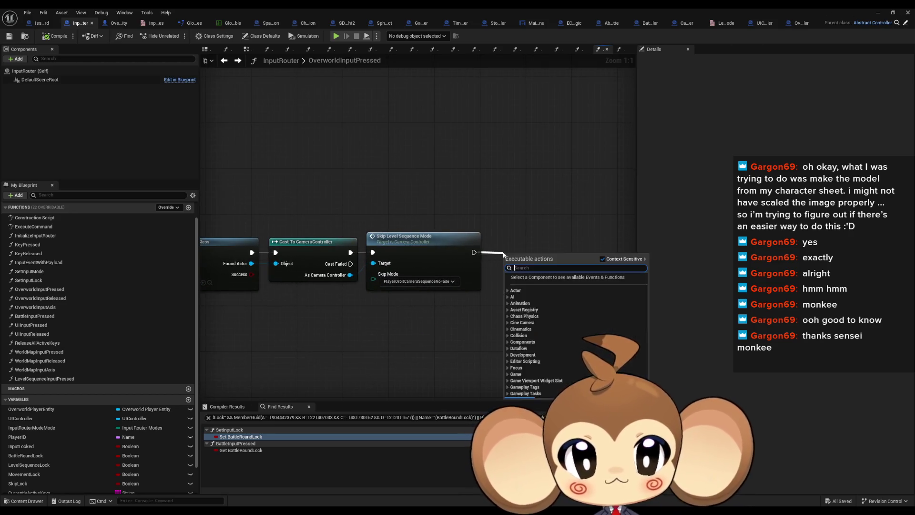
pyautogui.write('print string')
pyautogui.press('Return')
pyautogui.click(534, 276)
pyautogui.write('skipping')
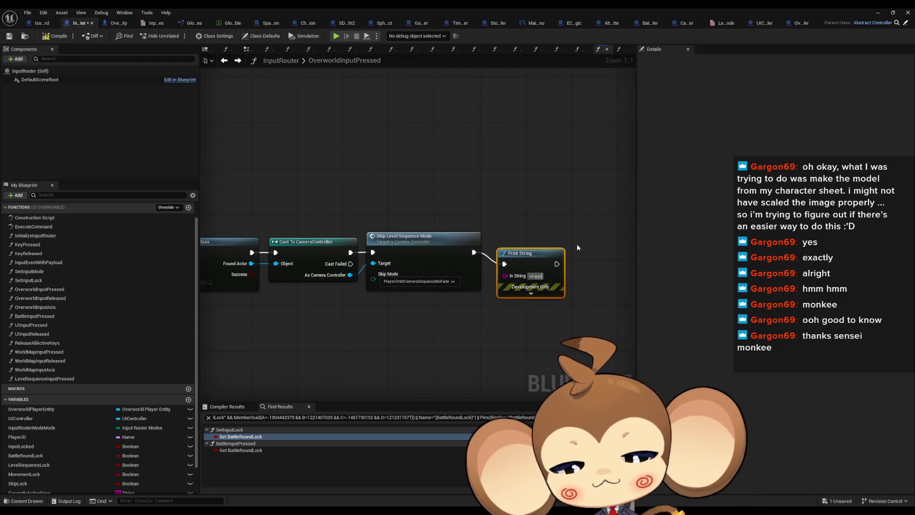
pyautogui.write('Warning:')
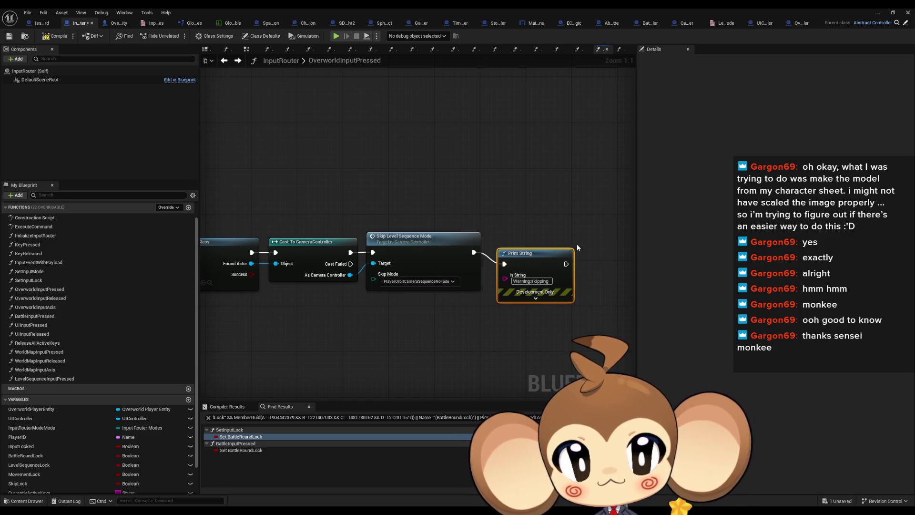
pyautogui.click(530, 281)
pyautogui.write(':')
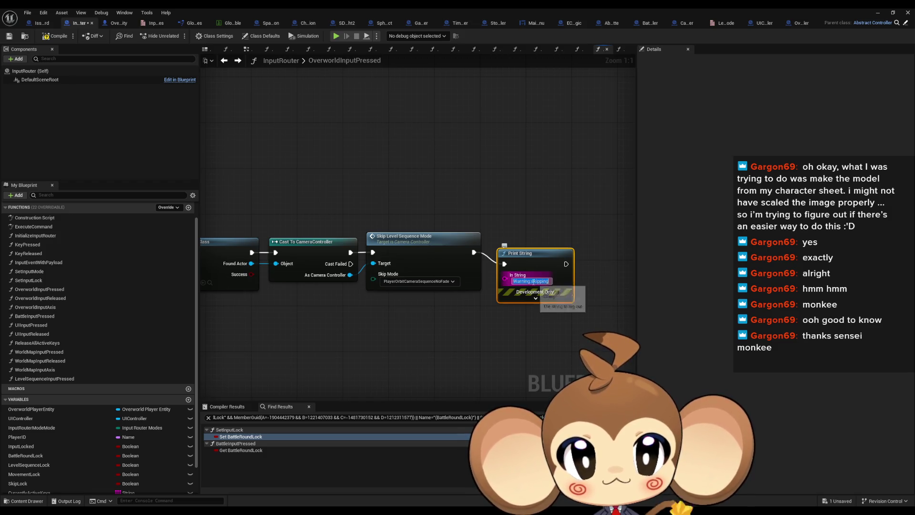
pyautogui.press('Return')
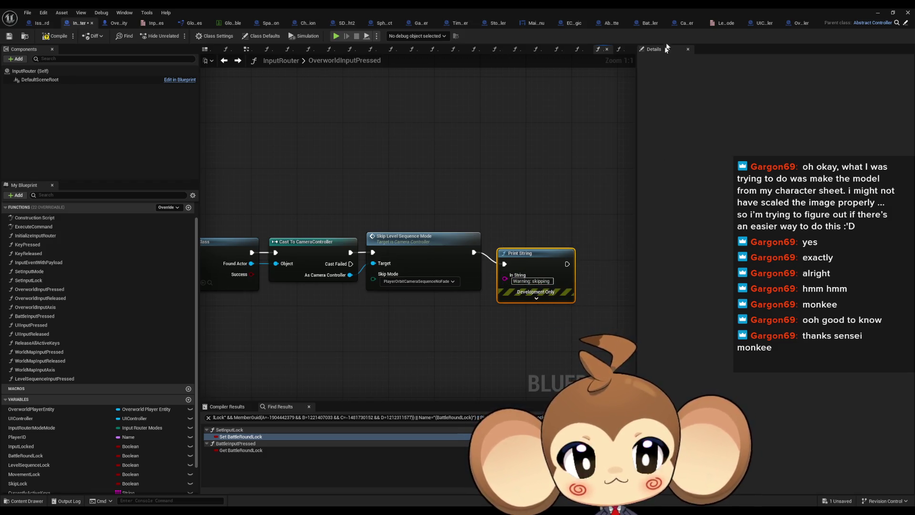
pyautogui.click(878, 12)
pyautogui.click(178, 36)
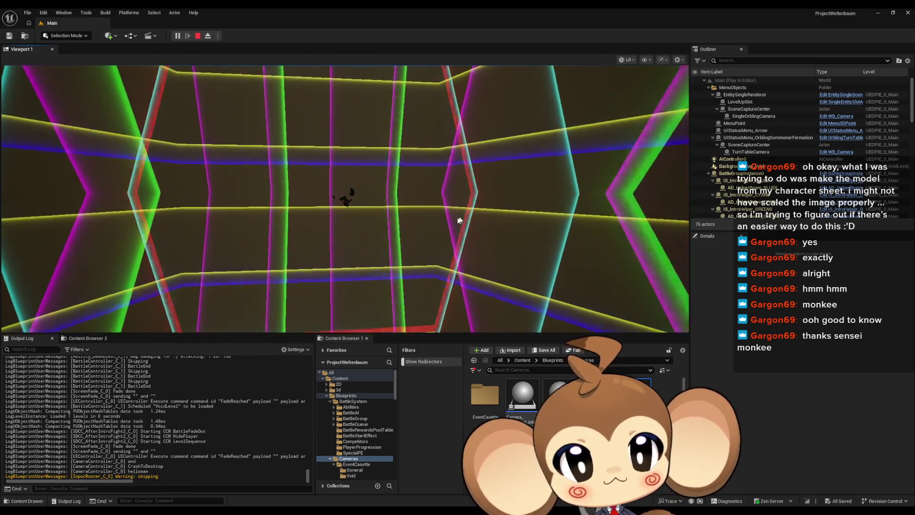
# Step: Play-test the game, stop it, and align Print String with Skip Level Sequence Mode in InputRouter
pyautogui.click(605, 251)
pyautogui.hotkey('shift', 'F1')
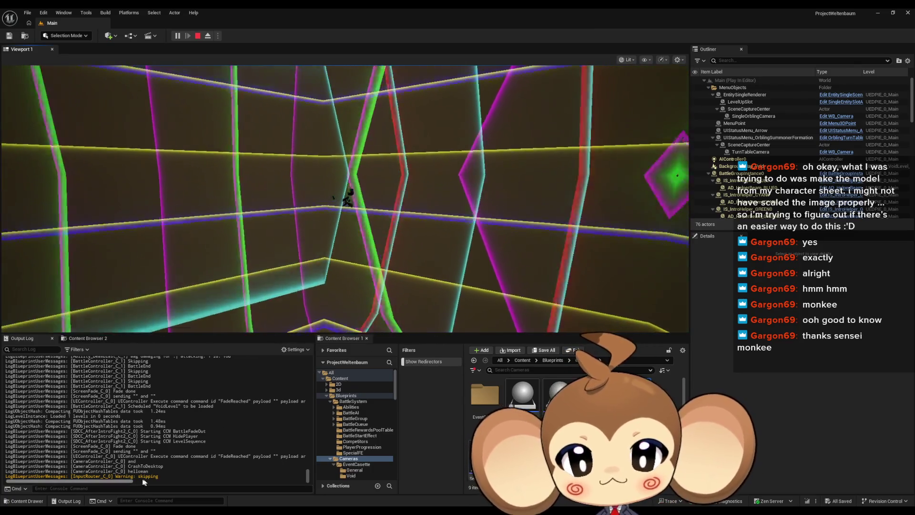
pyautogui.click(564, 215)
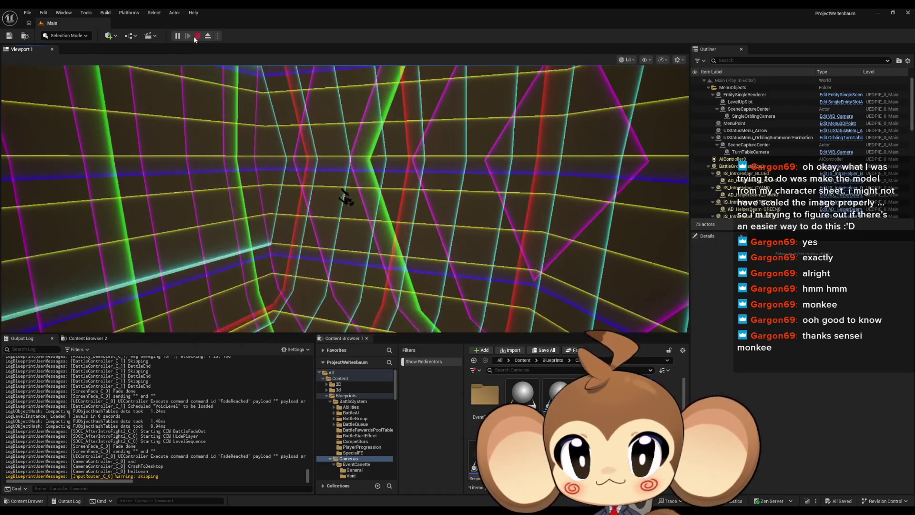
pyautogui.click(195, 36)
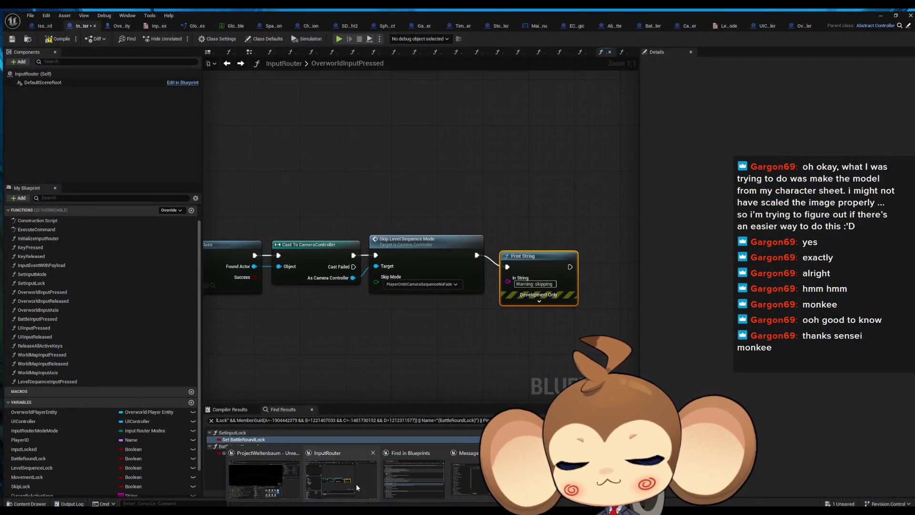
pyautogui.click(356, 484)
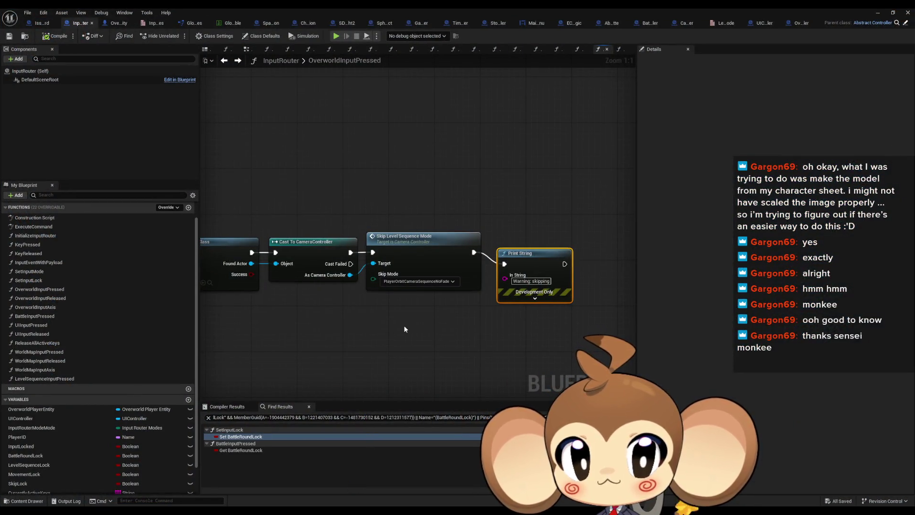
pyautogui.moveTo(532, 271); pyautogui.dragTo(526, 259)
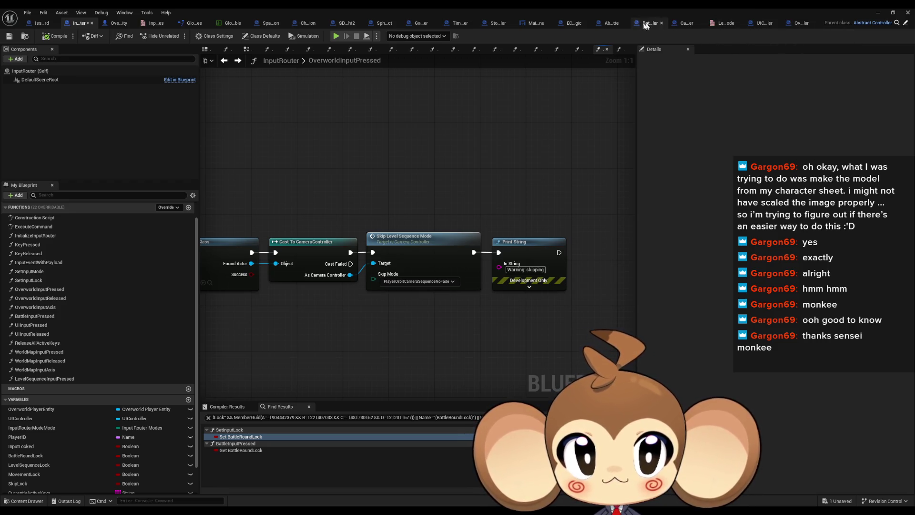
# Step: In EC_ExplosionLogic, open SkipLogicWhileRunningState and center its Crash Game call
pyautogui.click(573, 26)
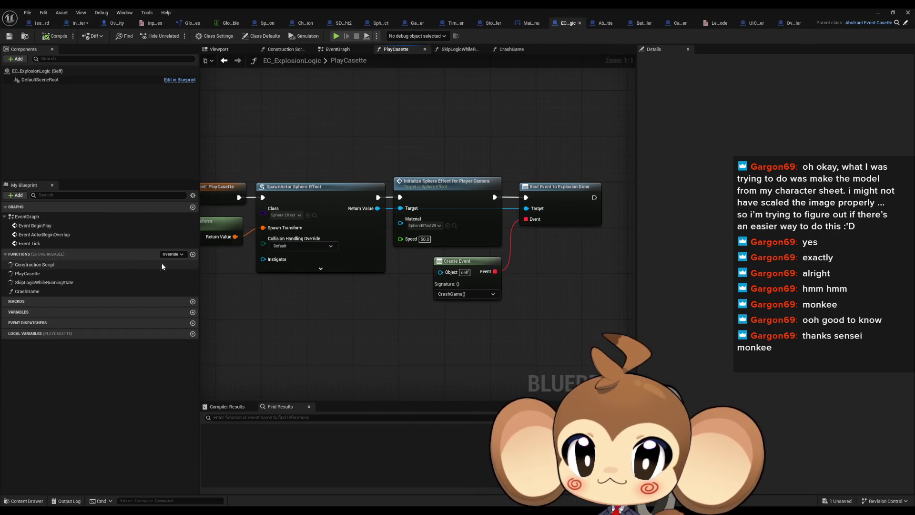
pyautogui.doubleClick(50, 283)
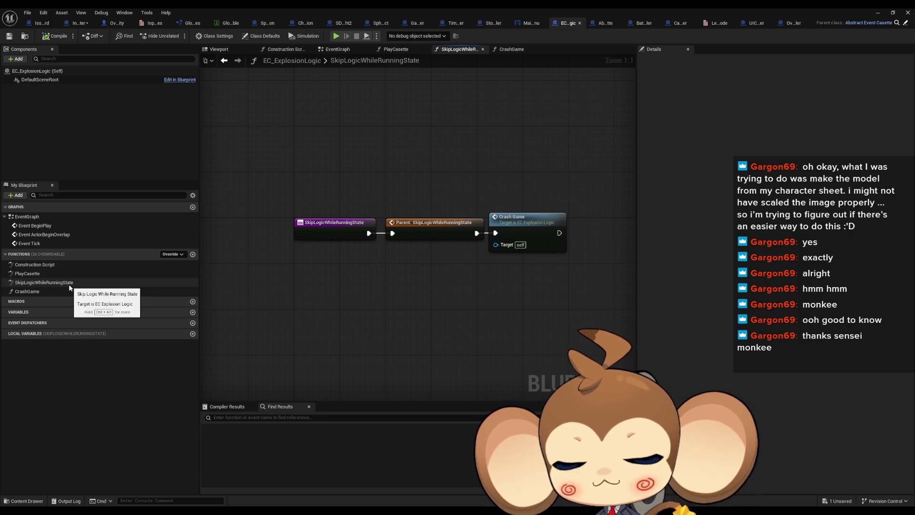
pyautogui.click(518, 230)
pyautogui.moveTo(482, 277); pyautogui.dragTo(373, 284)
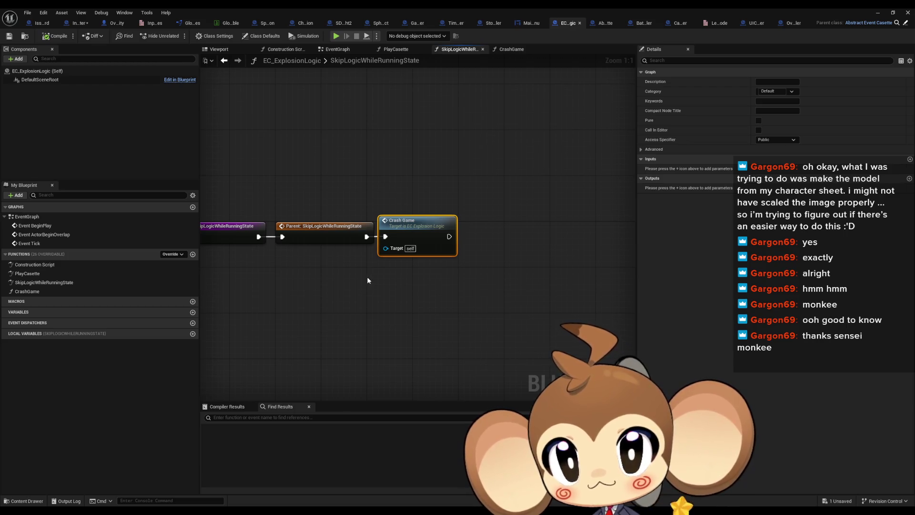
# Step: Review the CrashGame and PlayCasette graphs and the Override list, then open parent Abstract_EventCasette
pyautogui.doubleClick(67, 293)
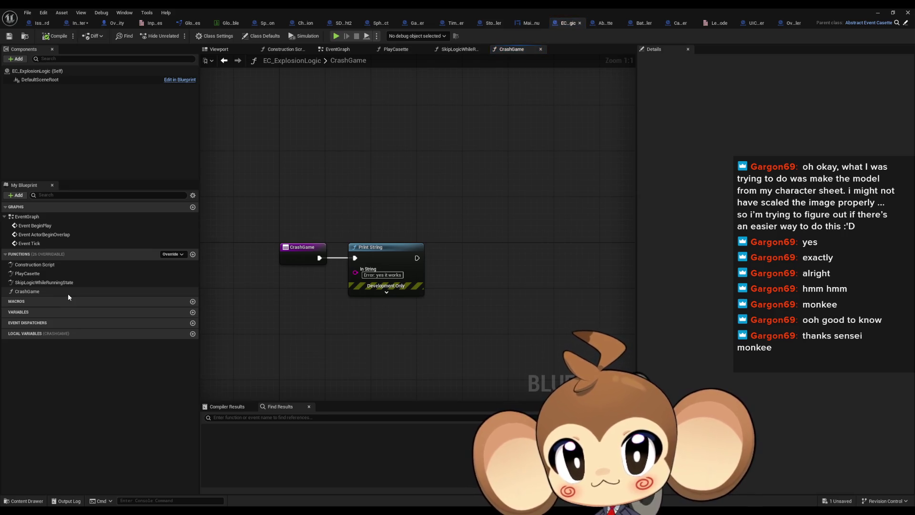
pyautogui.doubleClick(29, 274)
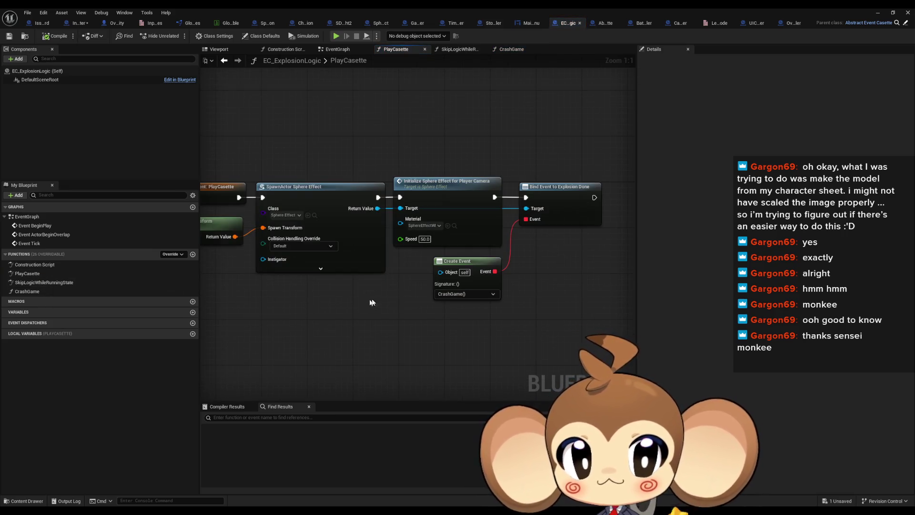
pyautogui.moveTo(430, 269)
pyautogui.mouseDown()
pyautogui.moveTo(501, 273)
pyautogui.moveTo(481, 273)
pyautogui.mouseUp()
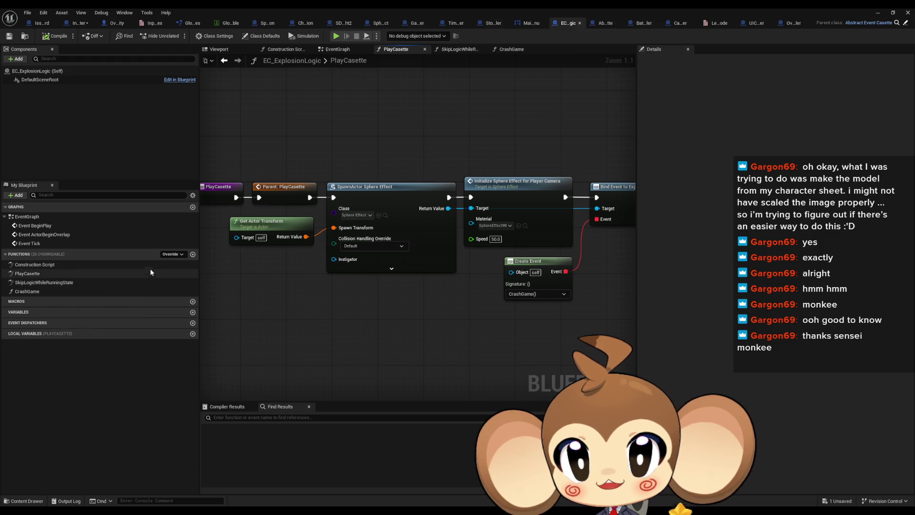
pyautogui.click(168, 255)
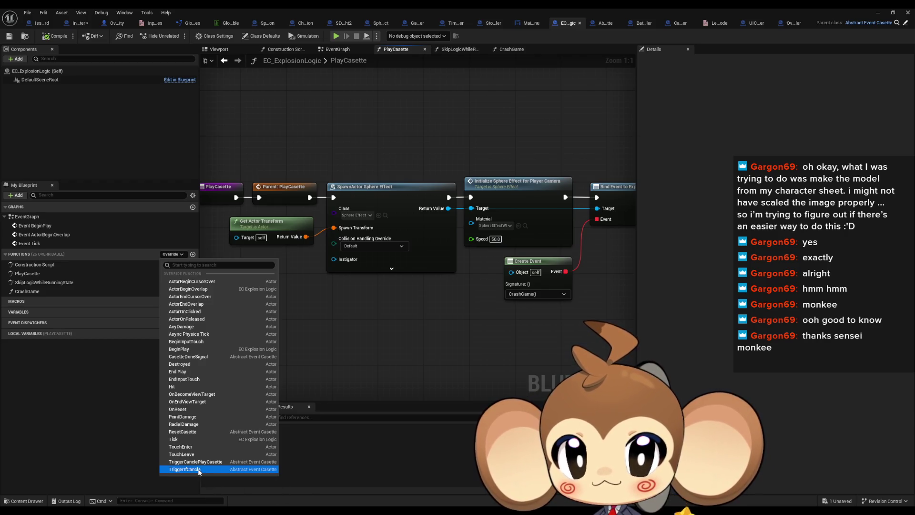
pyautogui.click(500, 335)
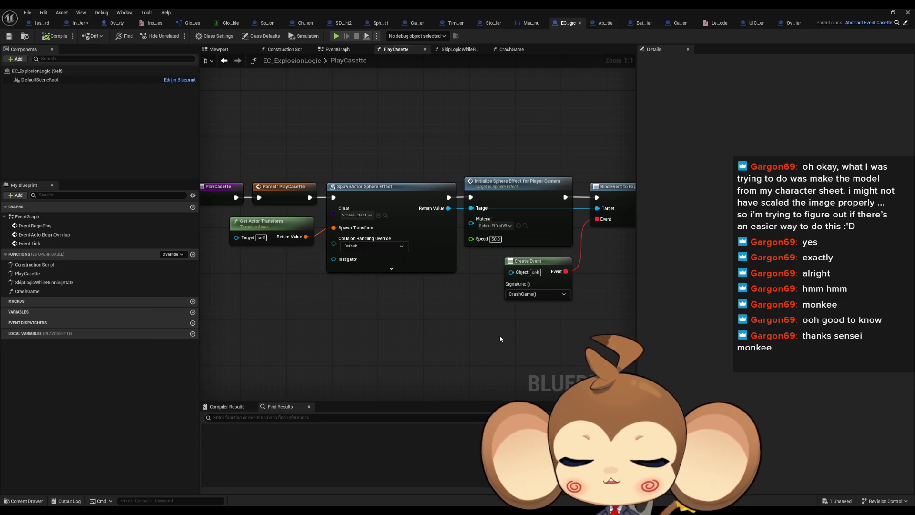
pyautogui.click(909, 24)
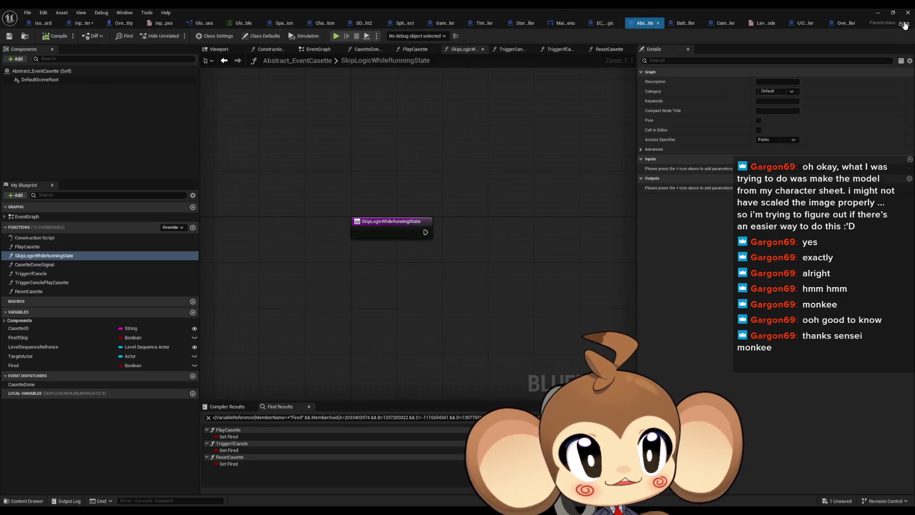
# Step: Inspect the parent's TriggerCanclePlayCasette and TriggerIfCancle graphs, including the Play Casette call, then return to EC_ExplosionLogic
pyautogui.doubleClick(52, 285)
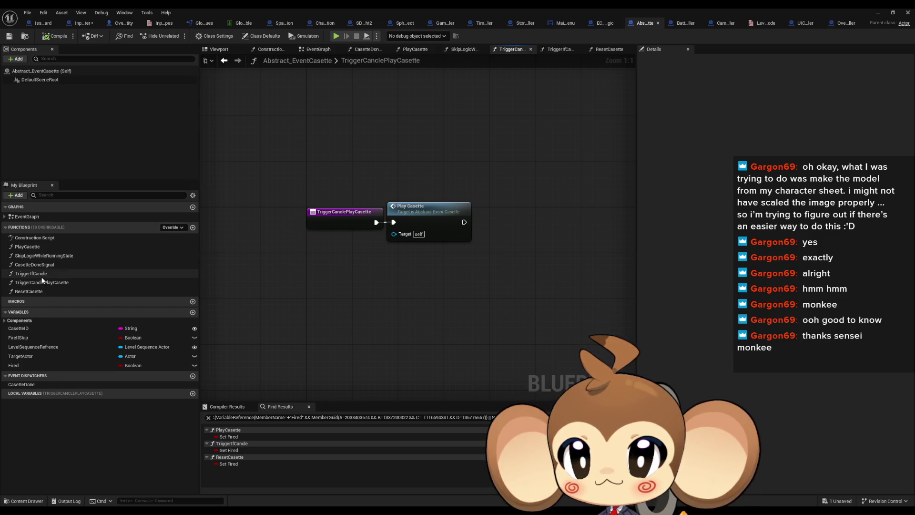
pyautogui.doubleClick(42, 277)
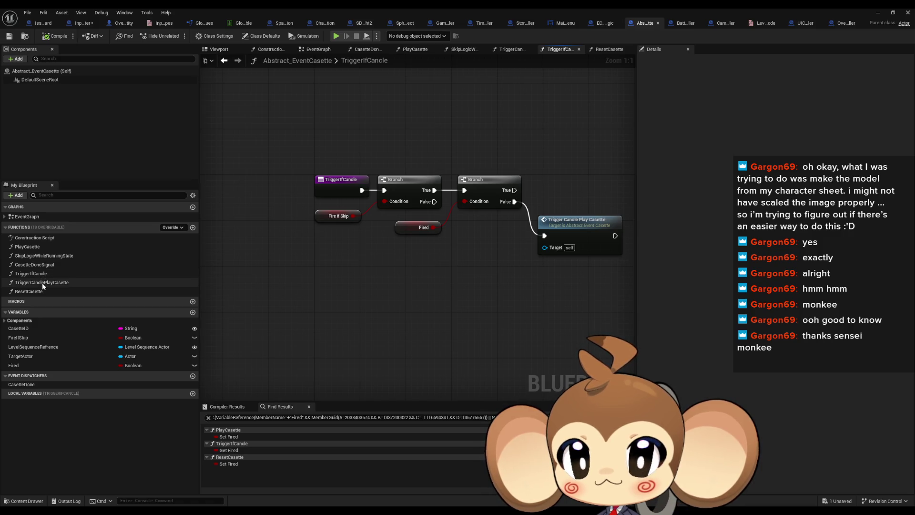
pyautogui.doubleClick(42, 282)
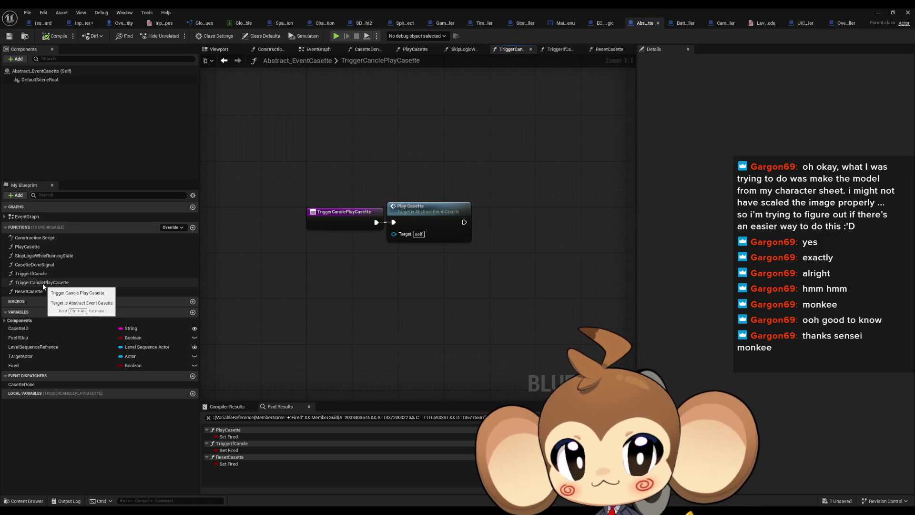
pyautogui.moveTo(390, 164); pyautogui.dragTo(500, 292)
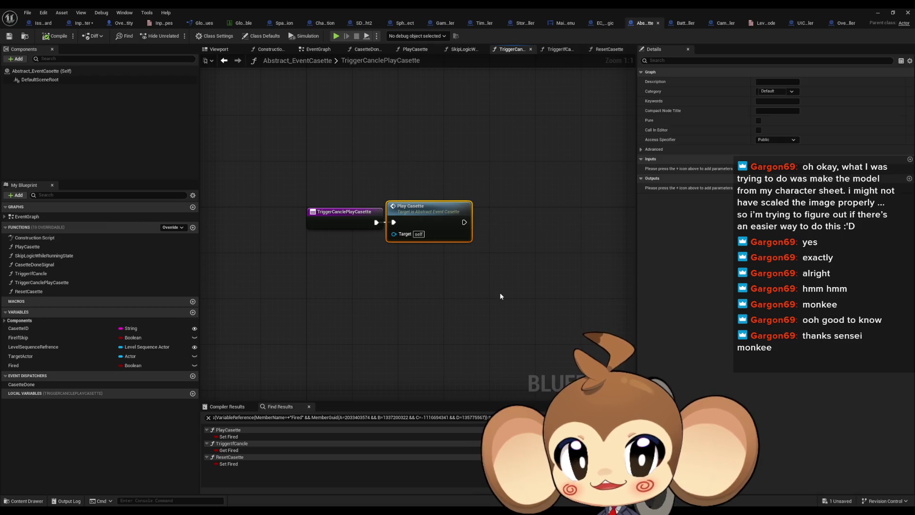
pyautogui.click(44, 282)
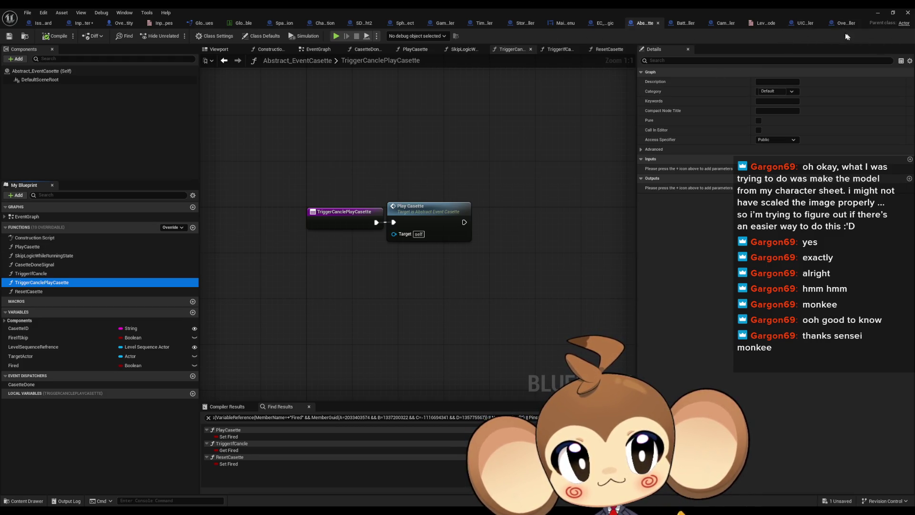
pyautogui.click(603, 25)
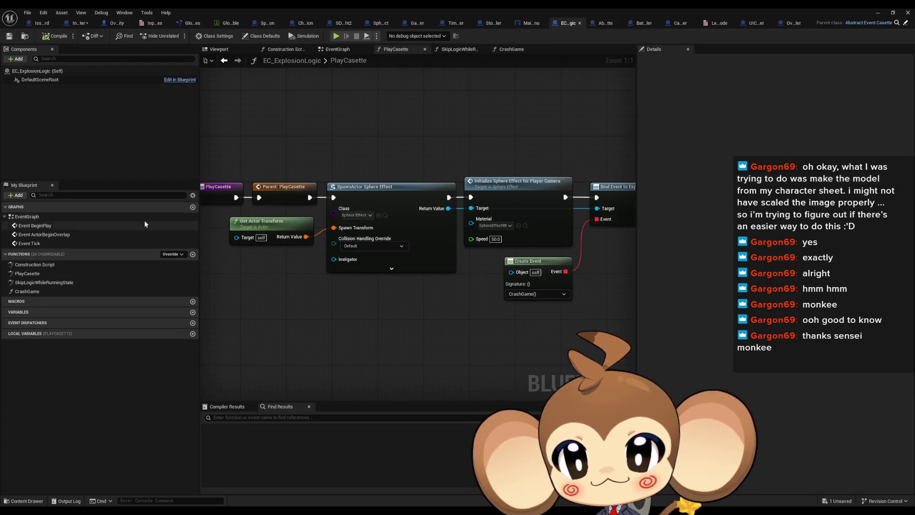
# Step: Override TriggerCanclePlayCasette in EC_ExplosionLogic, replacing the Parent call with a Crash Game call
pyautogui.click(172, 254)
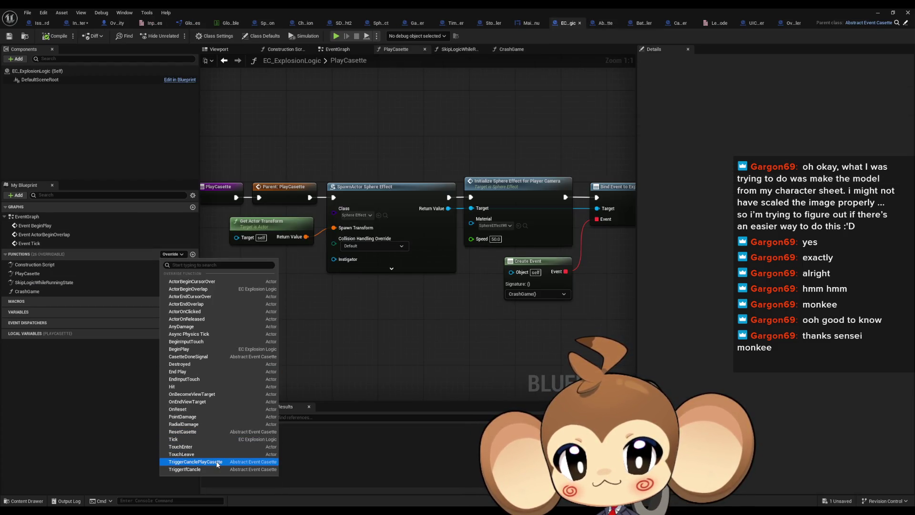
pyautogui.click(195, 462)
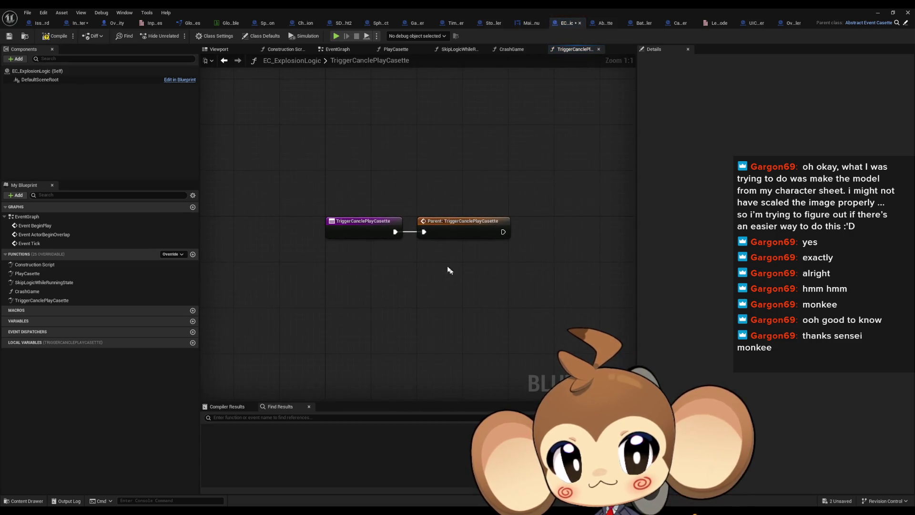
pyautogui.moveTo(476, 286); pyautogui.dragTo(476, 287)
pyautogui.press('Delete')
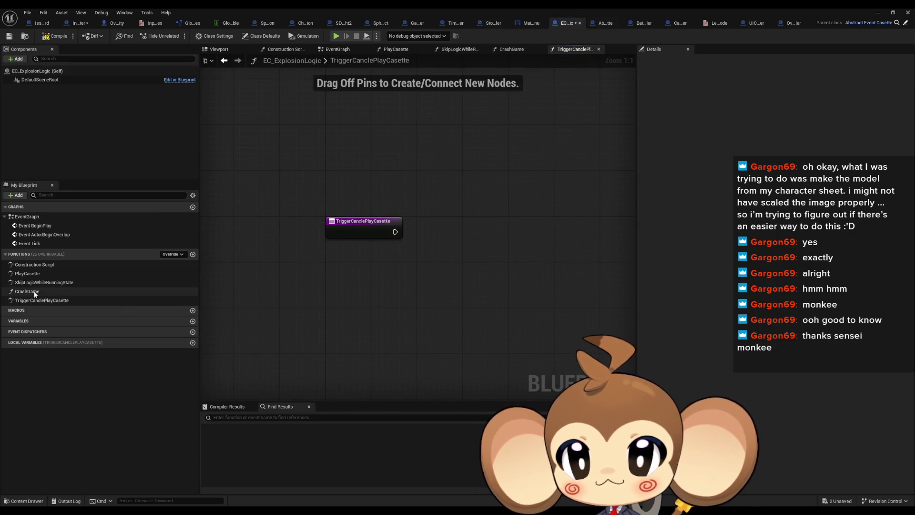
pyautogui.click(27, 291)
pyautogui.moveTo(27, 291); pyautogui.dragTo(447, 221)
# Step: Stop the running play session and return to the InputRouter blueprint
pyautogui.click(876, 13)
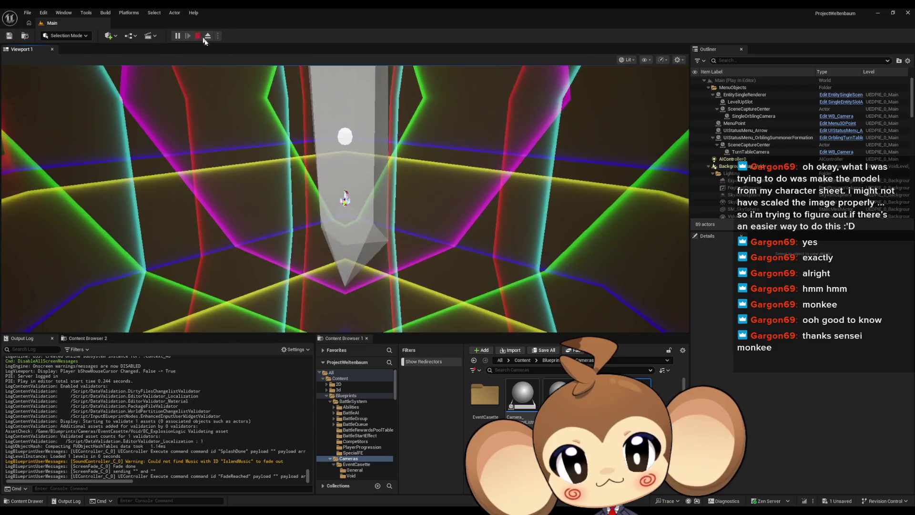
pyautogui.click(201, 37)
pyautogui.moveTo(419, 488)
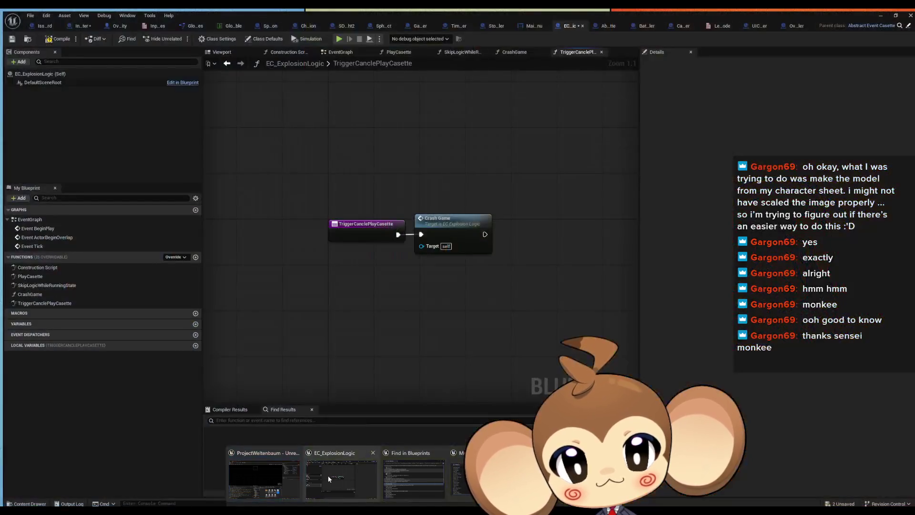
pyautogui.click(328, 476)
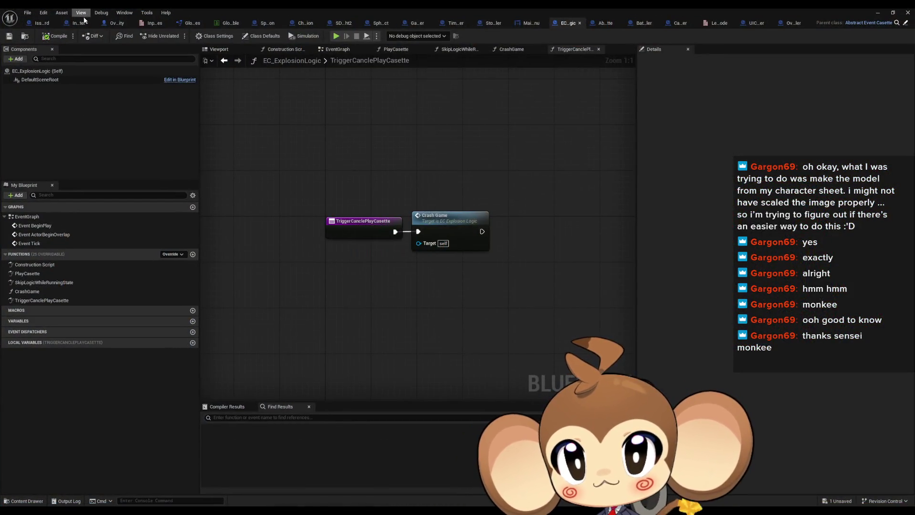
pyautogui.click(80, 22)
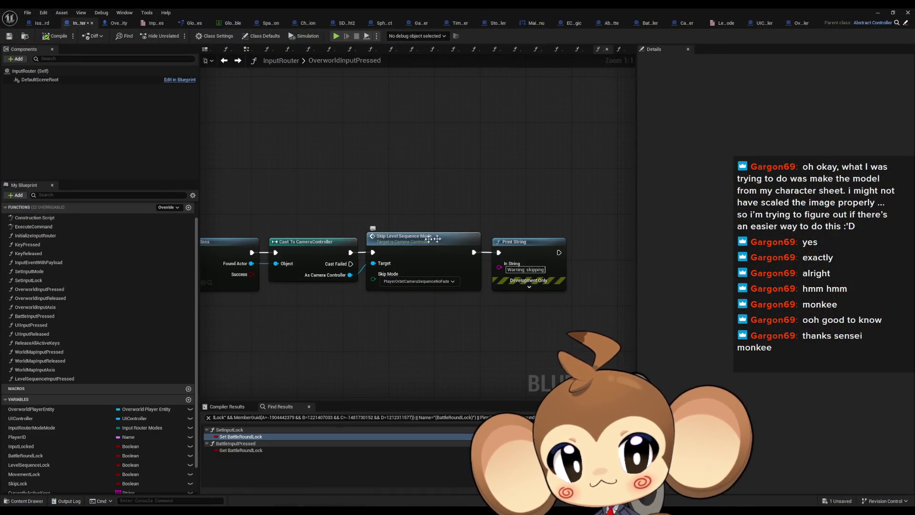
# Step: Edit the Print String text and wire Switch on String's BackSpace case into it, then minimize
pyautogui.moveTo(466, 259)
pyautogui.mouseDown()
pyautogui.moveTo(401, 319)
pyautogui.moveTo(331, 261)
pyautogui.moveTo(498, 325)
pyautogui.mouseUp()
pyautogui.moveTo(435, 349); pyautogui.dragTo(429, 312)
pyautogui.write('tra')
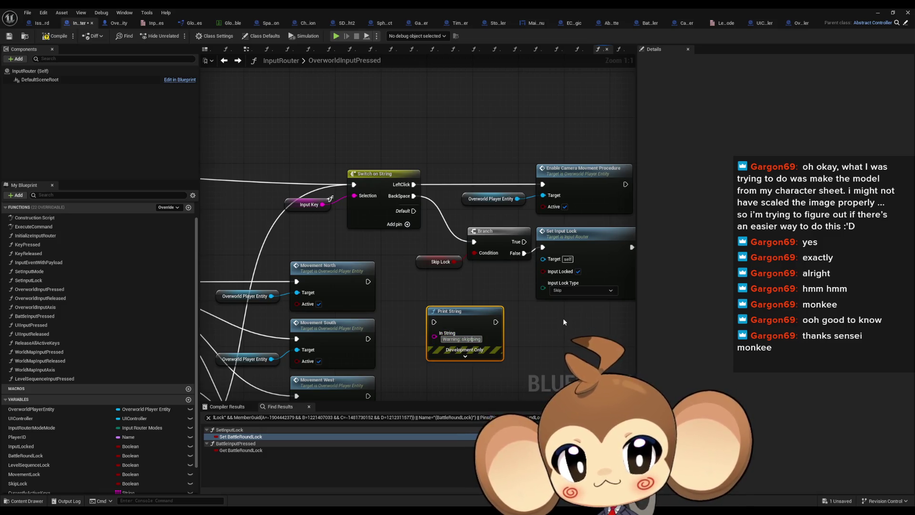
pyautogui.write('sfasf')
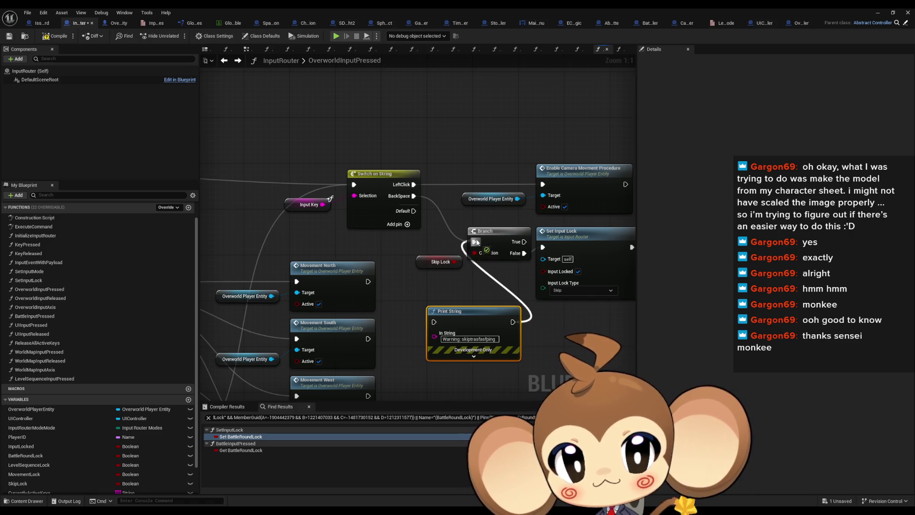
pyautogui.moveTo(414, 196); pyautogui.dragTo(435, 323)
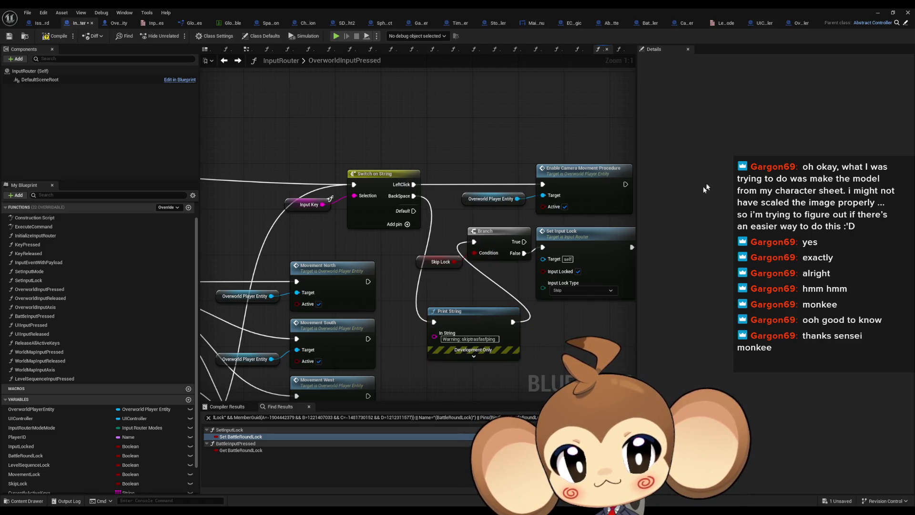
pyautogui.click(883, 13)
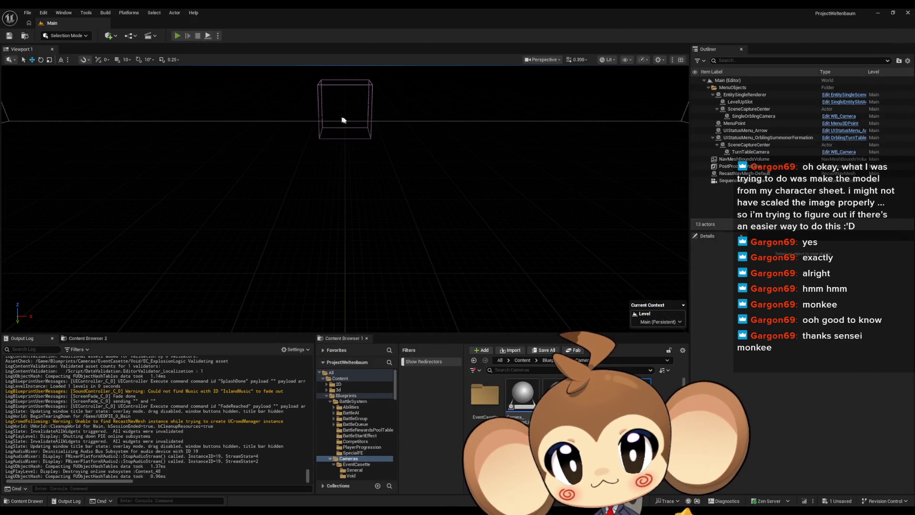
# Step: Run a play-in-editor test, stop it, and bring back the InputRouter blueprint
pyautogui.hotkey('alt', 'p')
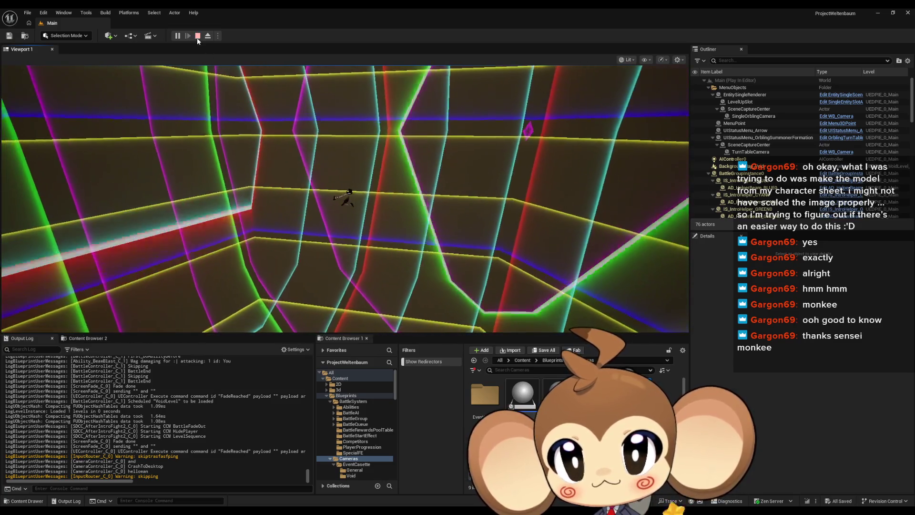
pyautogui.click(197, 36)
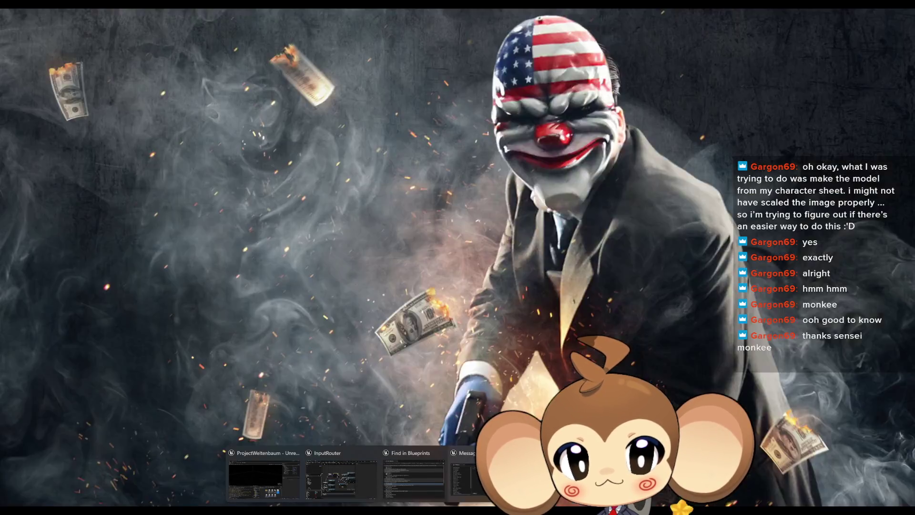
pyautogui.click(267, 472)
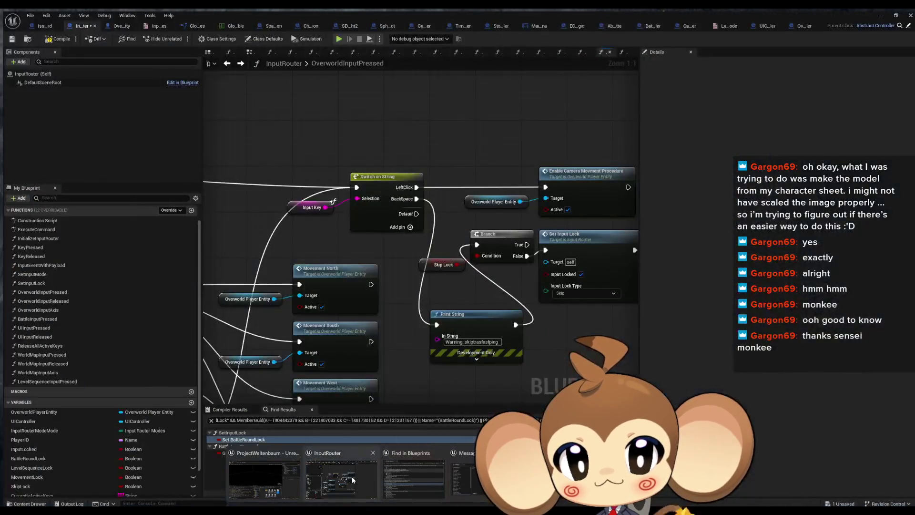
pyautogui.moveTo(538, 305)
pyautogui.mouseDown()
pyautogui.moveTo(413, 306)
pyautogui.moveTo(215, 267)
pyautogui.mouseUp()
pyautogui.moveTo(477, 229); pyautogui.dragTo(396, 217)
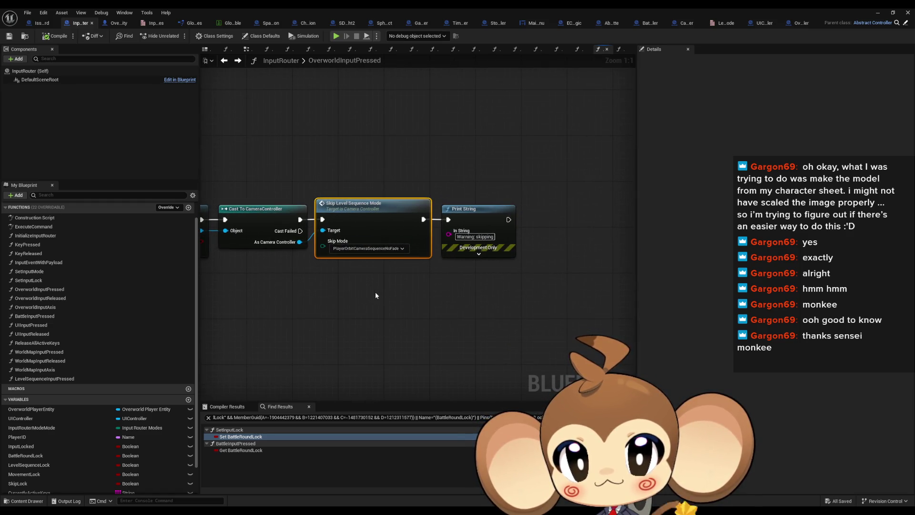
pyautogui.moveTo(376, 295); pyautogui.dragTo(591, 296)
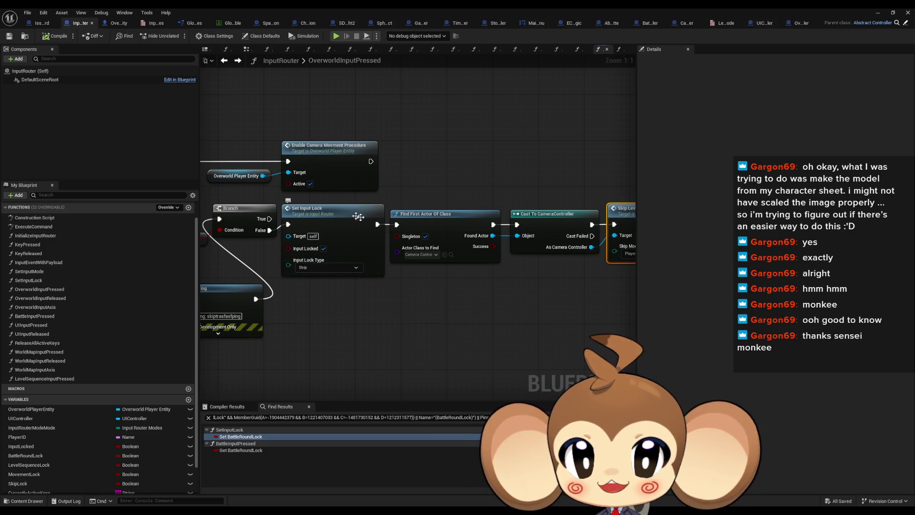
pyautogui.moveTo(303, 328); pyautogui.dragTo(336, 223)
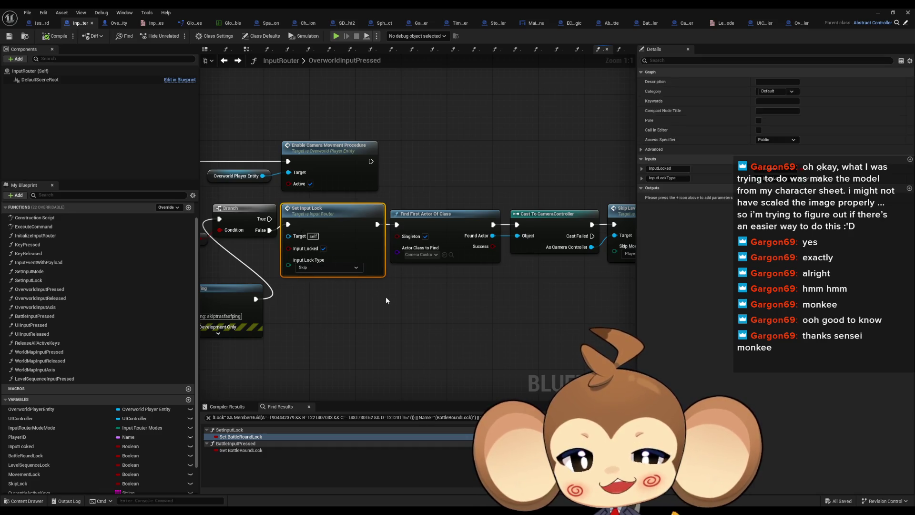
pyautogui.moveTo(449, 301)
pyautogui.mouseDown()
pyautogui.moveTo(621, 296)
pyautogui.moveTo(329, 301)
pyautogui.mouseUp()
pyautogui.moveTo(607, 224)
pyautogui.mouseDown()
pyautogui.moveTo(532, 235)
pyautogui.moveTo(547, 220)
pyautogui.mouseUp()
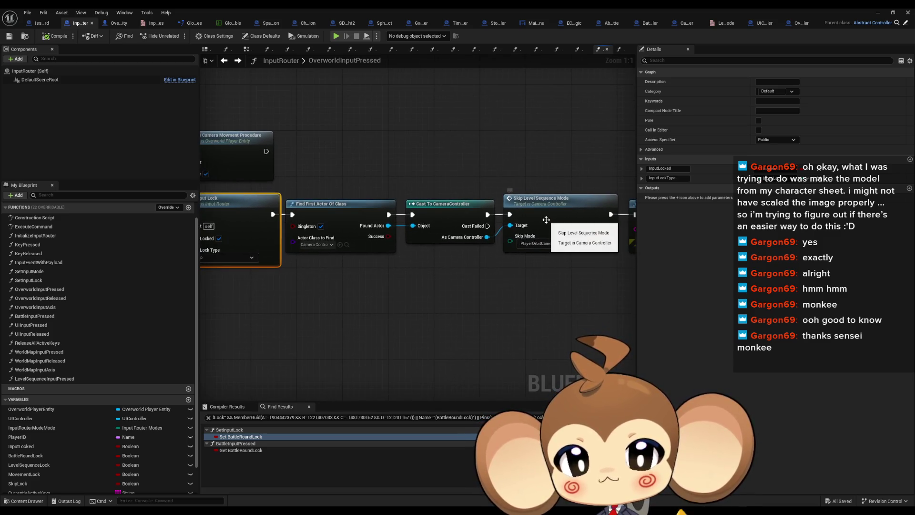
pyautogui.doubleClick(546, 220)
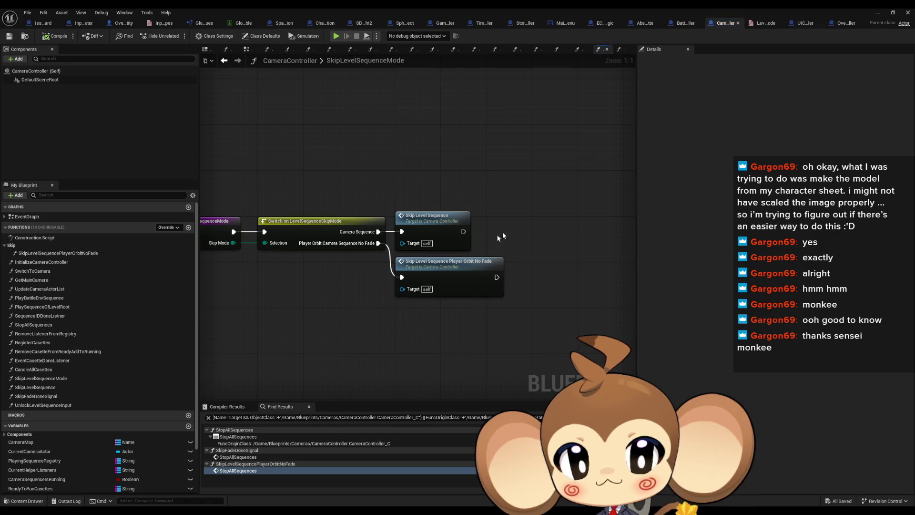
# Step: Open CameraController's SkipLevelSequencePlayerOrbitNoFade graph and pan across its time and Branch nodes
pyautogui.doubleClick(445, 275)
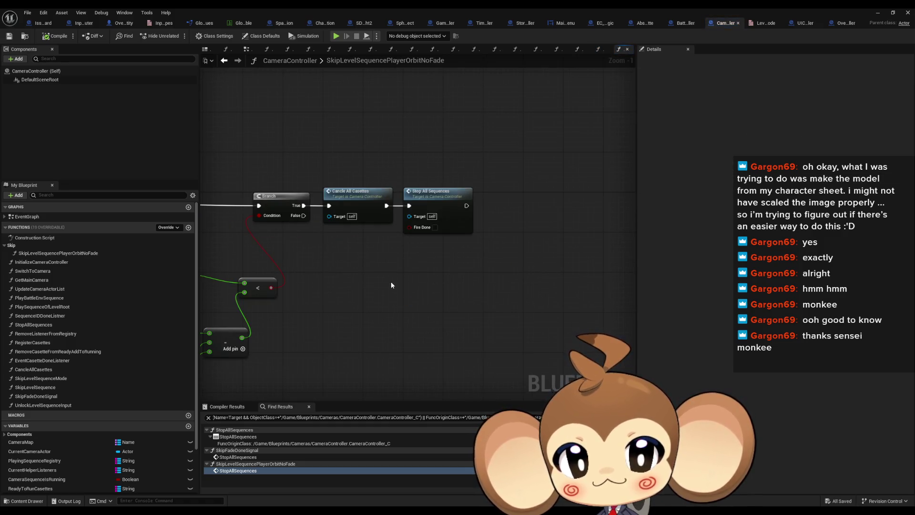
pyautogui.moveTo(392, 280); pyautogui.dragTo(643, 290)
pyautogui.moveTo(396, 286)
pyautogui.mouseDown()
pyautogui.moveTo(520, 294)
pyautogui.moveTo(636, 266)
pyautogui.mouseUp()
pyautogui.moveTo(494, 251)
pyautogui.mouseDown()
pyautogui.moveTo(393, 255)
pyautogui.moveTo(477, 263)
pyautogui.mouseUp()
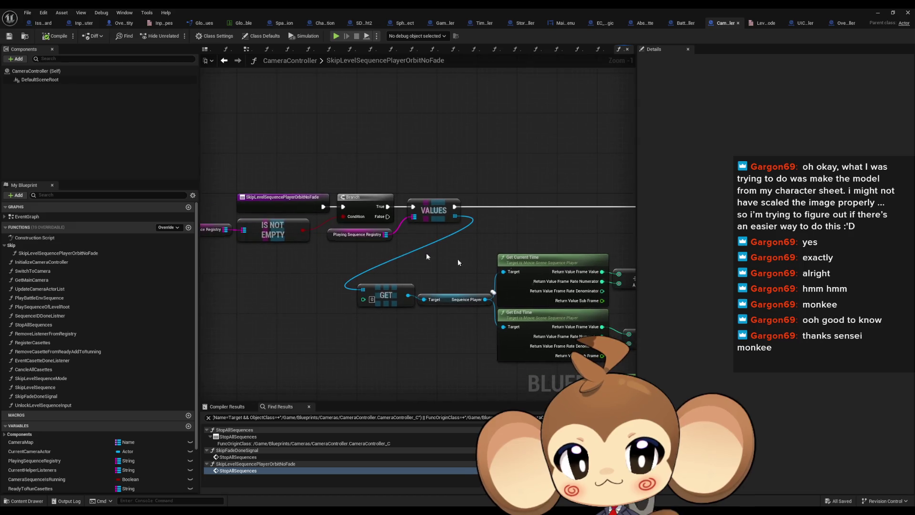
# Step: Toggle a breakpoint on the function entry node, then start a Play-in-Editor session
pyautogui.rightClick(271, 196)
pyautogui.click(303, 369)
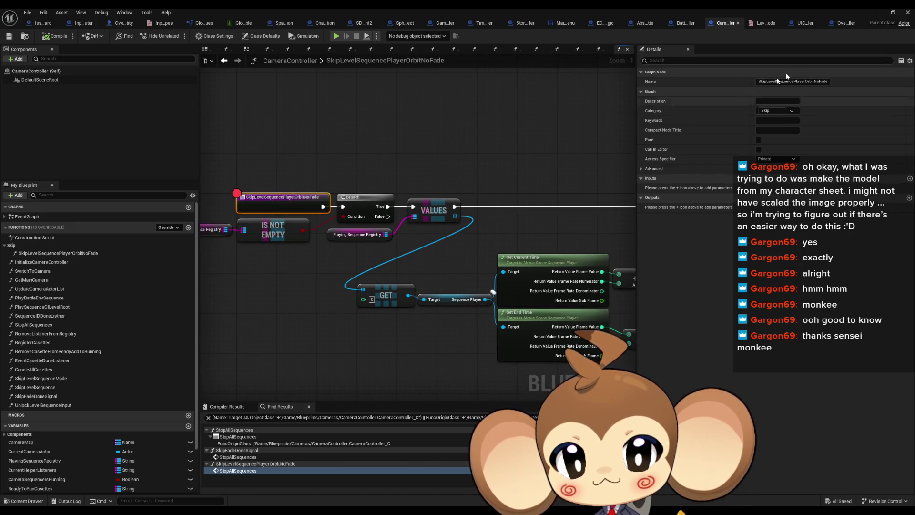
pyautogui.click(878, 13)
pyautogui.click(183, 36)
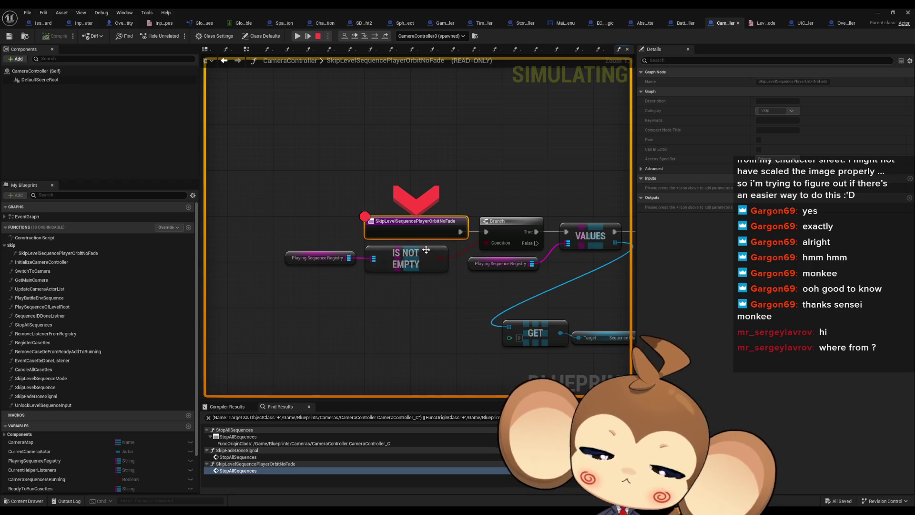
# Step: Inspect the Playing Sequence Registry value and remove the entry node's breakpoint
pyautogui.moveTo(362, 263)
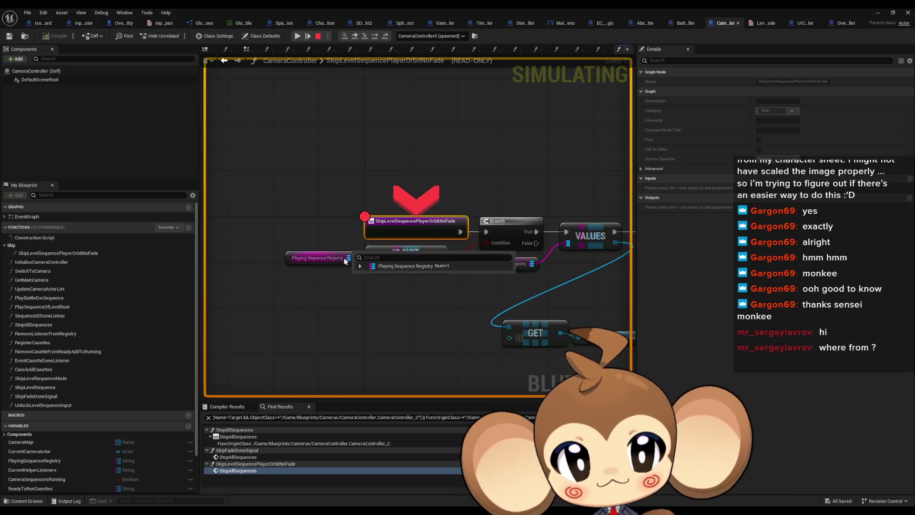
pyautogui.click(360, 266)
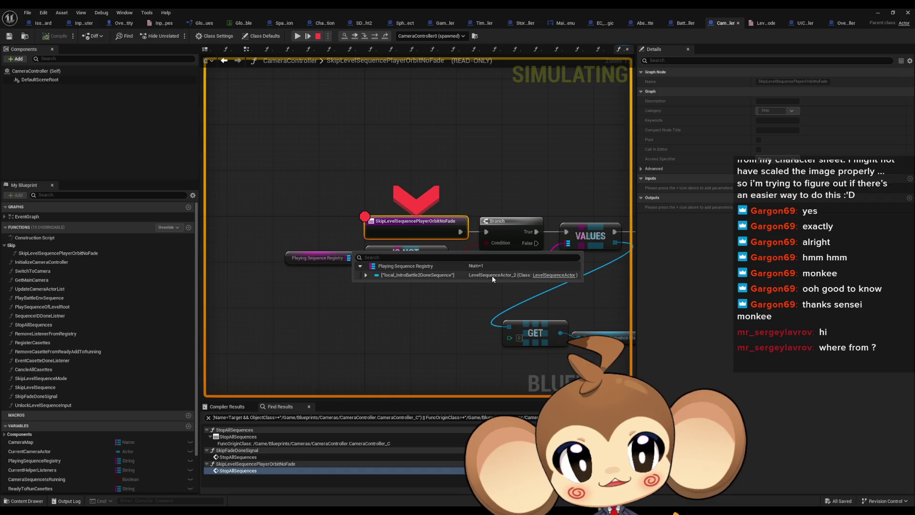
pyautogui.rightClick(403, 222)
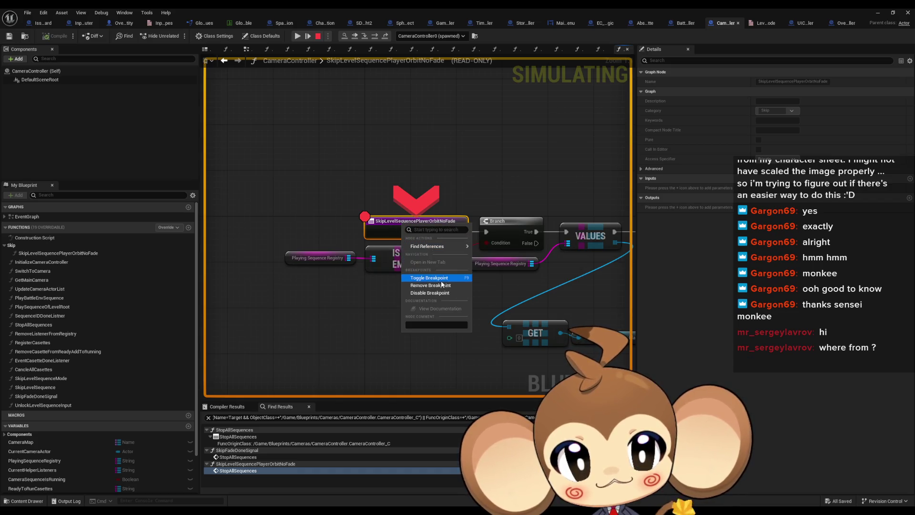
pyautogui.click(435, 286)
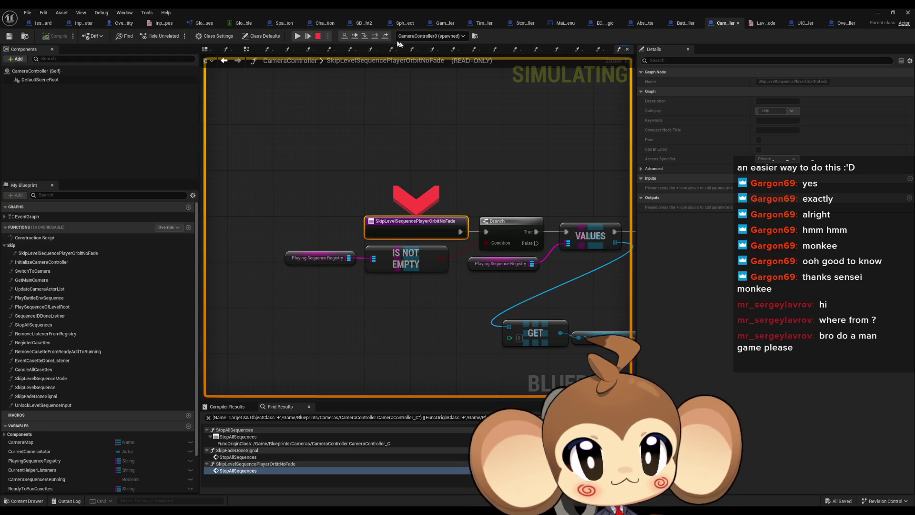
# Step: Step over through the Branch and VALUES nodes, then step into Cancle All Casettes
pyautogui.click(374, 37)
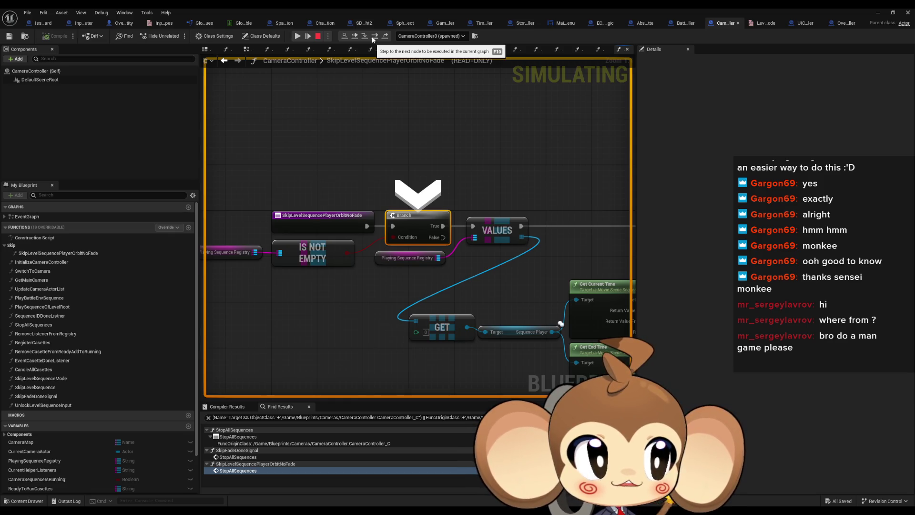
pyautogui.click(373, 36)
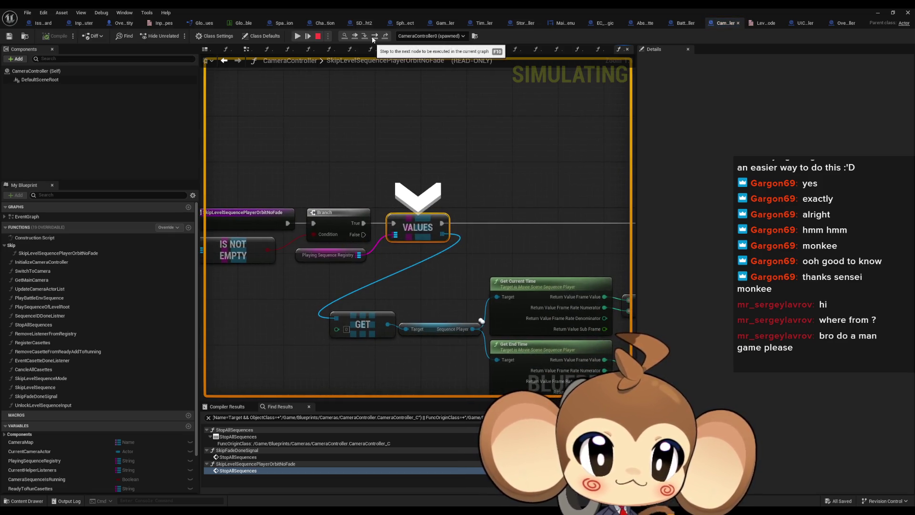
pyautogui.click(372, 37)
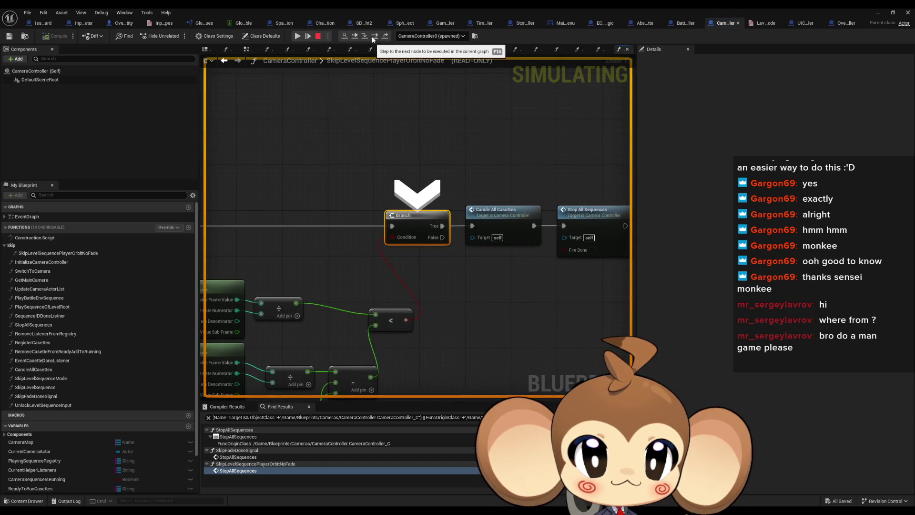
pyautogui.click(372, 36)
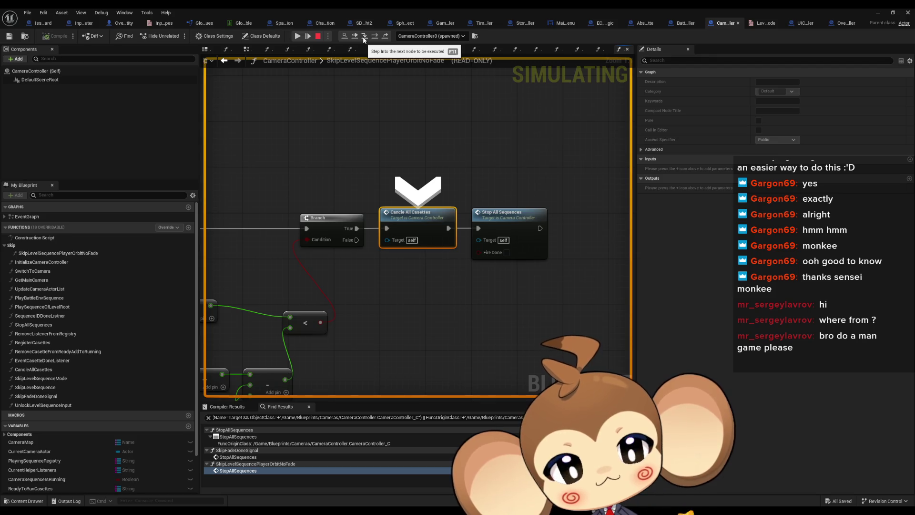
pyautogui.click(364, 39)
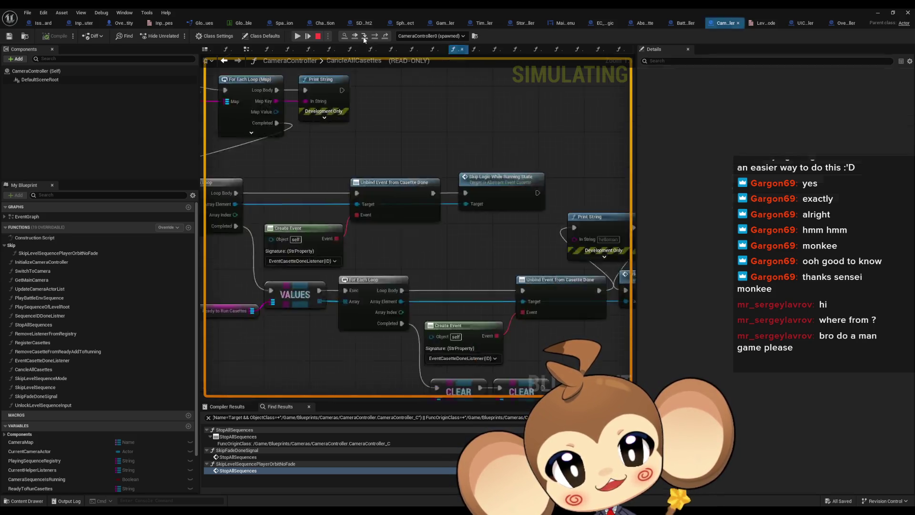
# Step: Step to the Print String node and expand Ready to Run Casettes to see its entry
pyautogui.click(376, 38)
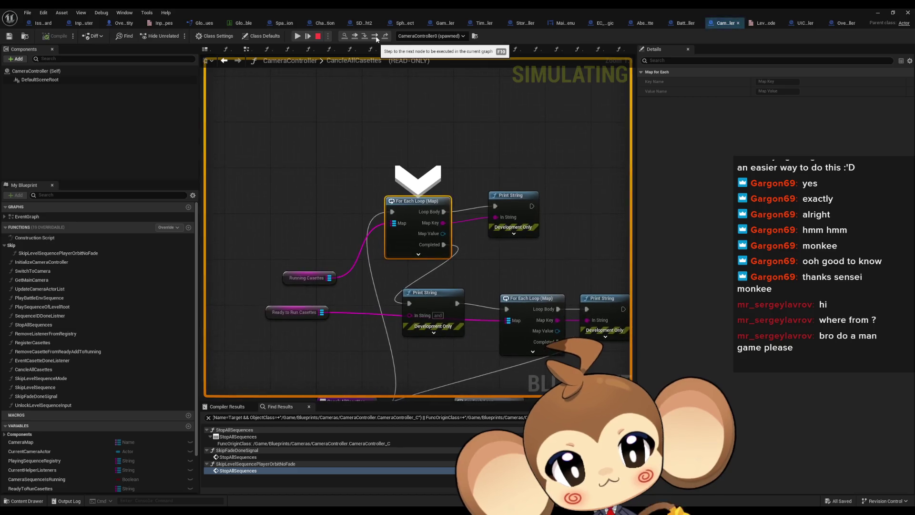
pyautogui.click(376, 38)
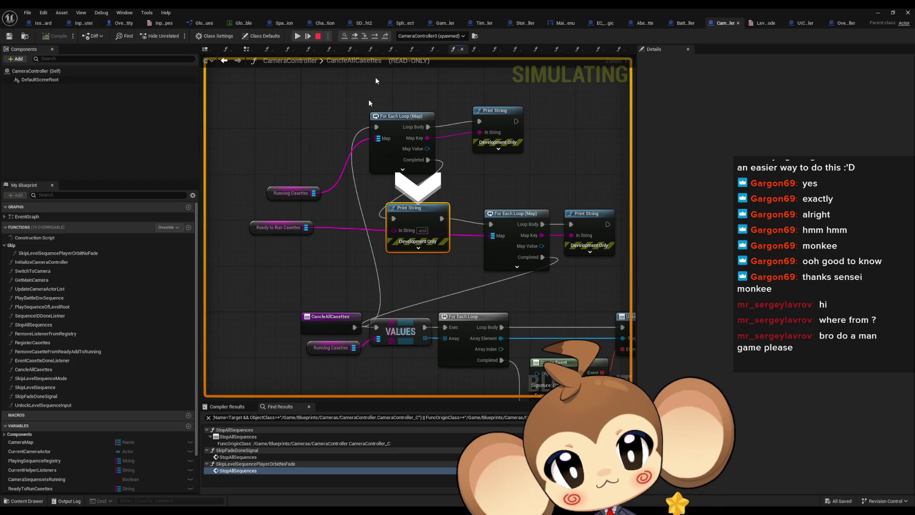
pyautogui.moveTo(279, 232)
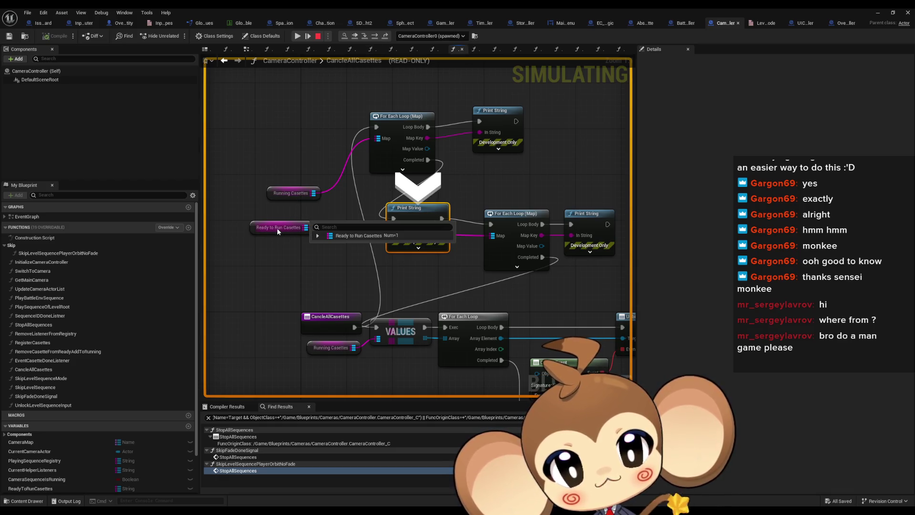
pyautogui.click(318, 236)
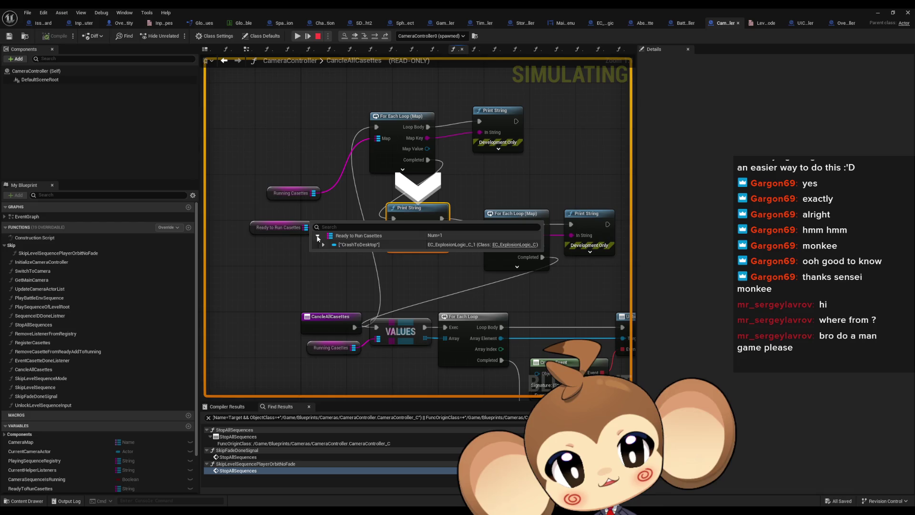
# Step: Step through the For Each Loop (Map) and both VALUES nodes of the cassette loop
pyautogui.click(374, 38)
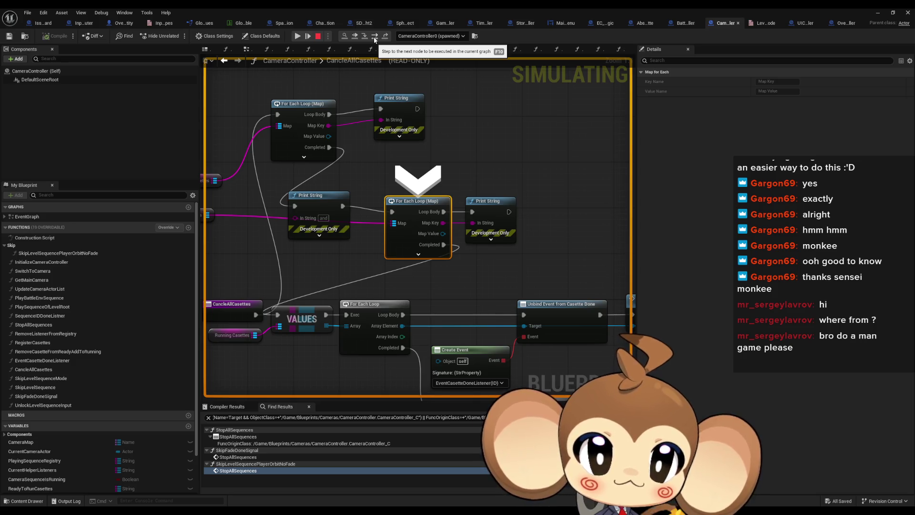
pyautogui.click(375, 36)
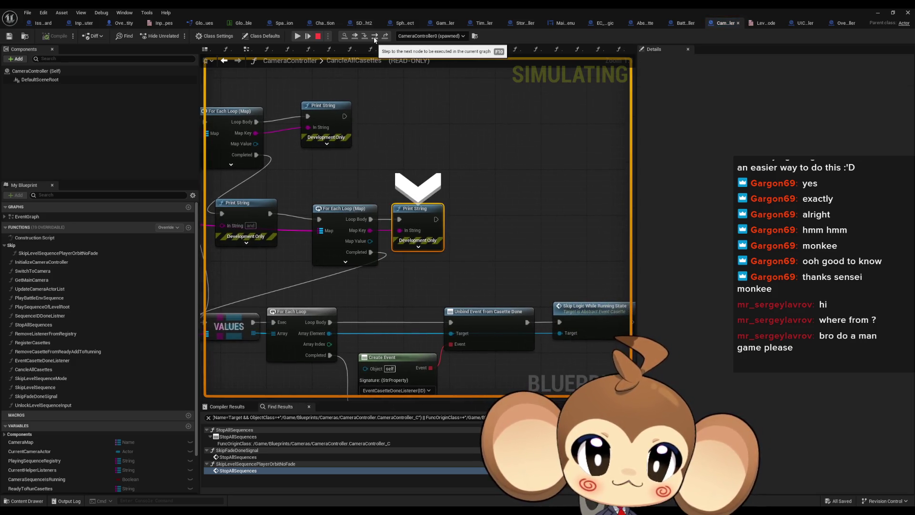
pyautogui.click(375, 37)
pyautogui.click(376, 36)
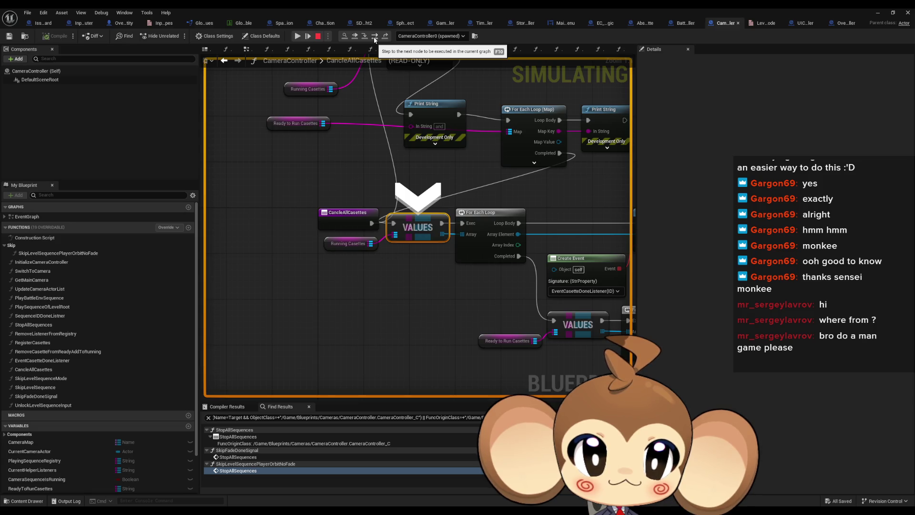
pyautogui.scroll(-2, 453, 143)
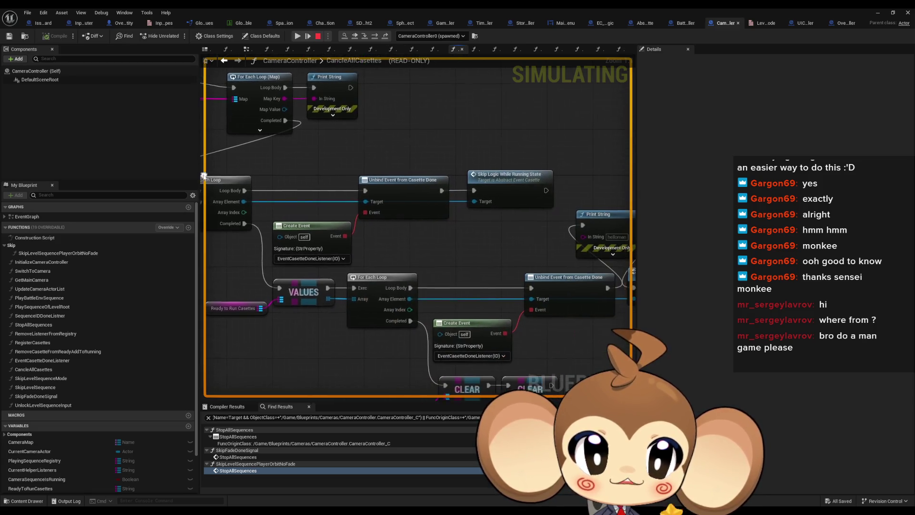
pyautogui.scroll(2, 524, 202)
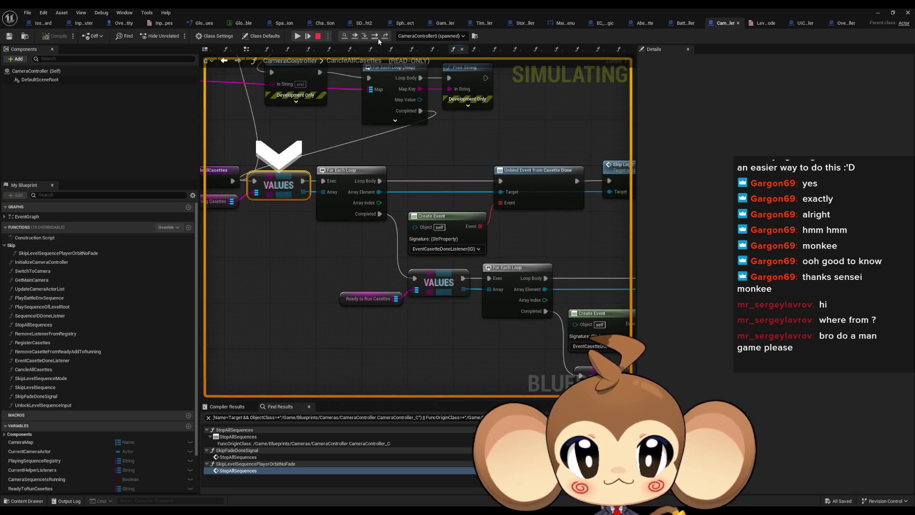
pyautogui.click(375, 36)
pyautogui.click(375, 36)
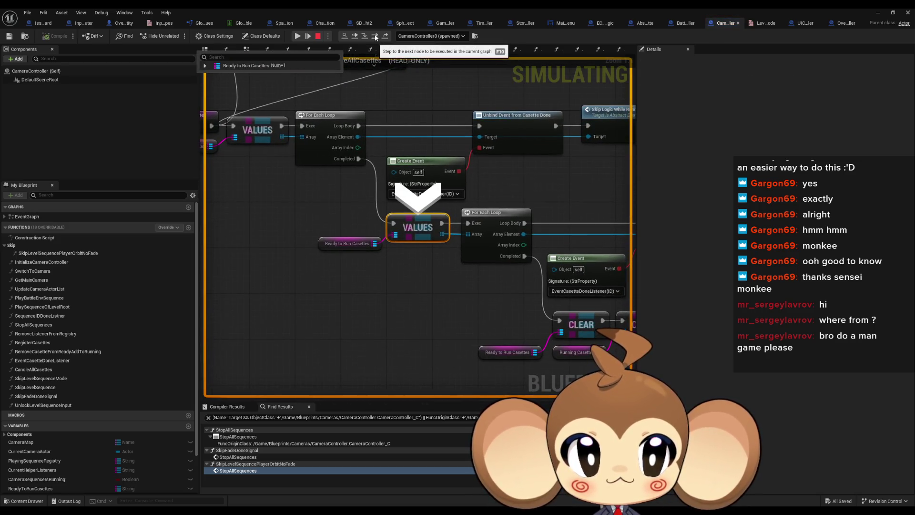
pyautogui.click(375, 36)
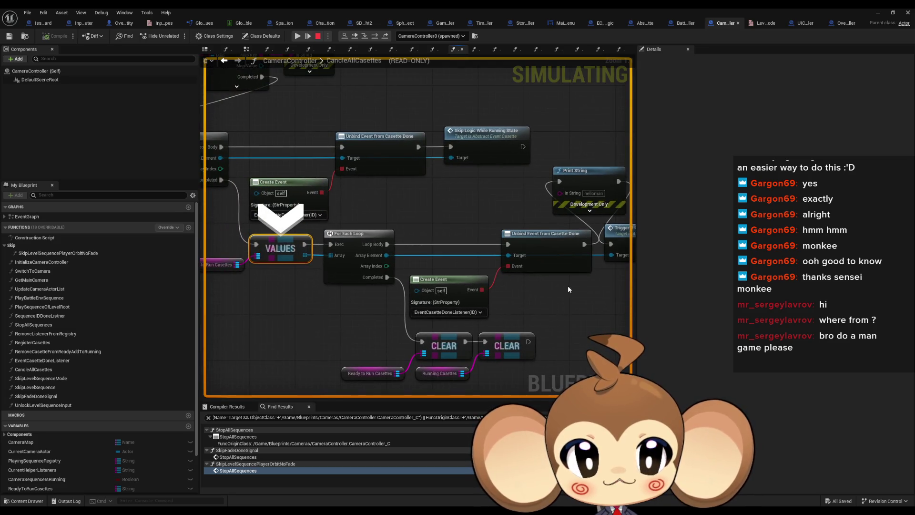
# Step: Keep stepping past the Print String node and into the ForEachLoop macro
pyautogui.click(375, 41)
pyautogui.click(375, 41)
pyautogui.click(375, 41)
pyautogui.click(374, 41)
pyautogui.click(375, 41)
pyautogui.click(375, 41)
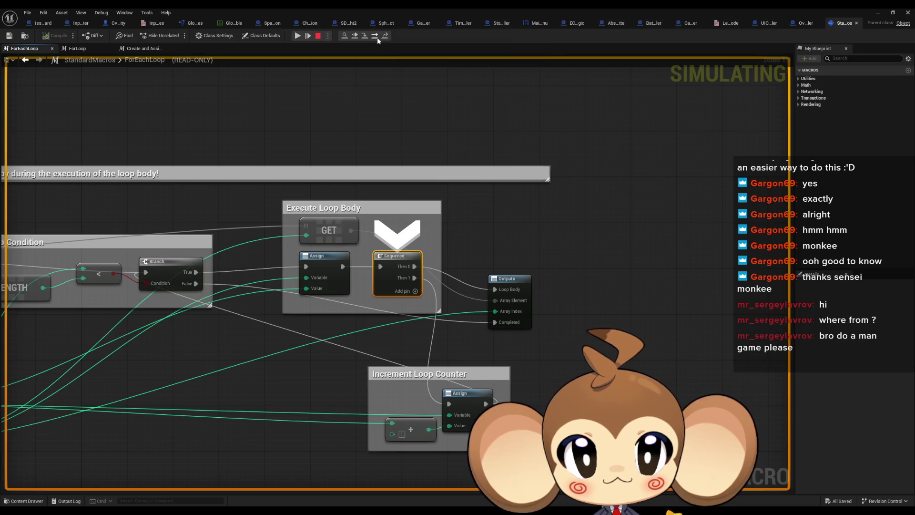
# Step: Step through the macro to its Outputs, then step out to Stop All Sequences
pyautogui.click(377, 38)
pyautogui.click(377, 38)
pyautogui.click(377, 38)
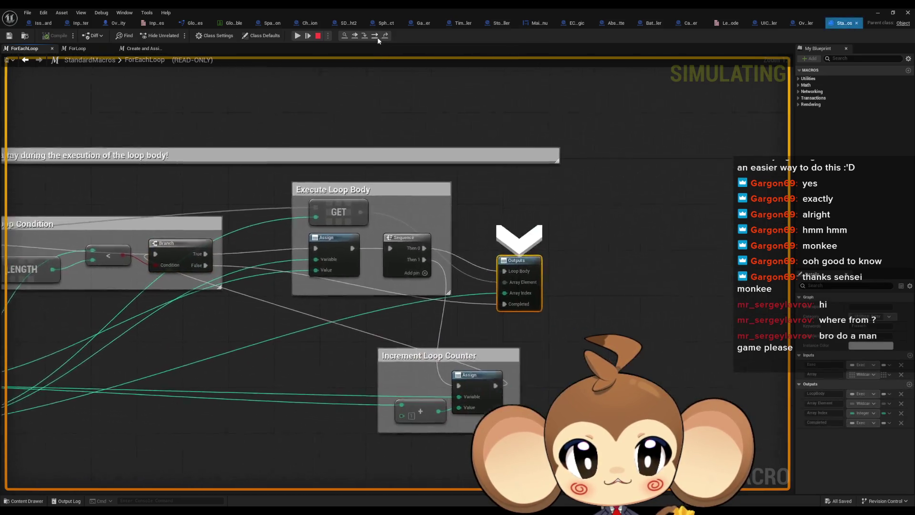
pyautogui.click(387, 36)
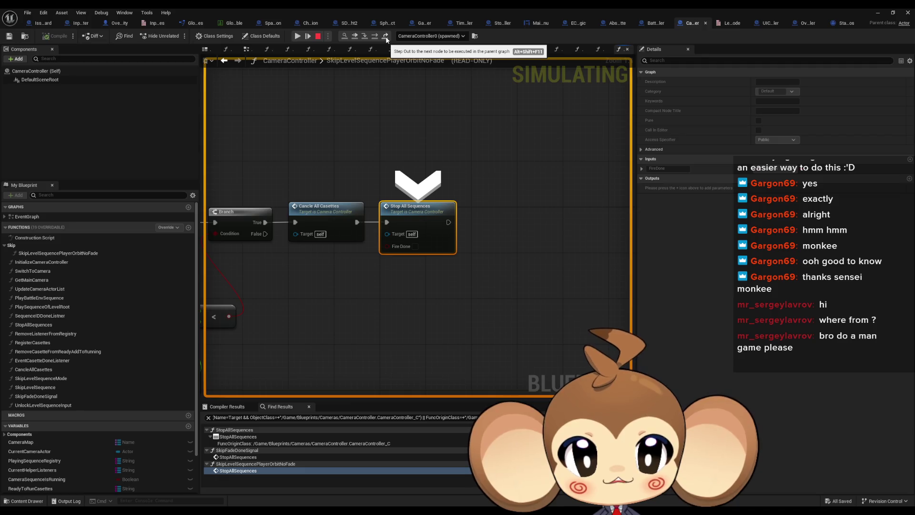
# Step: Review CancleAllCasettes' Trigger if Cancle, For Each Loop and Print String nodes, then view EC_ExplosionLogic
pyautogui.doubleClick(336, 215)
pyautogui.click(423, 224)
pyautogui.moveTo(426, 303)
pyautogui.mouseDown()
pyautogui.moveTo(564, 277)
pyautogui.moveTo(510, 269)
pyautogui.mouseUp()
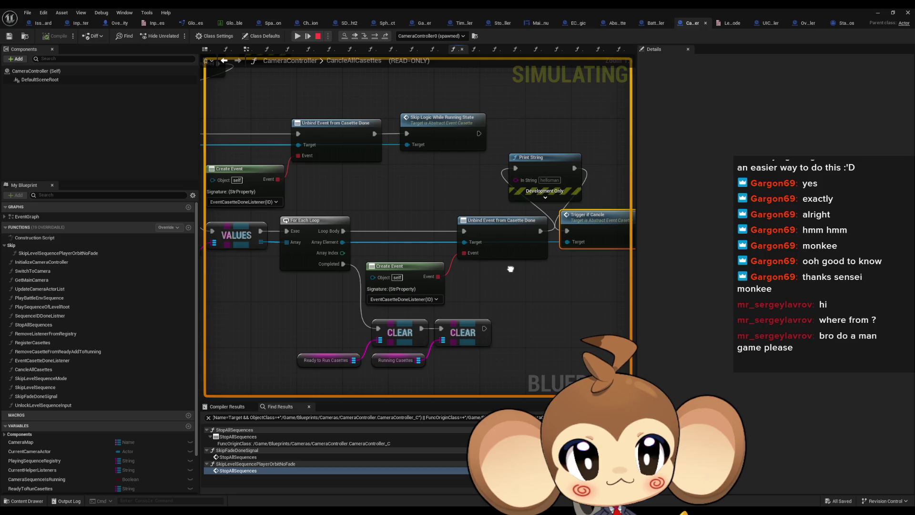
pyautogui.moveTo(510, 269); pyautogui.dragTo(455, 275)
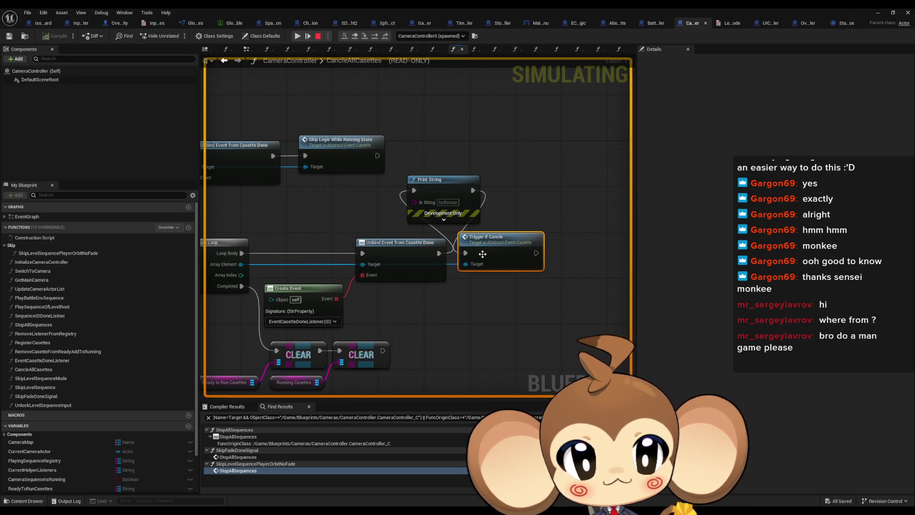
pyautogui.moveTo(467, 270)
pyautogui.moveTo(467, 270); pyautogui.dragTo(761, 270)
pyautogui.moveTo(419, 215)
pyautogui.mouseDown()
pyautogui.moveTo(405, 293)
pyautogui.moveTo(497, 293)
pyautogui.moveTo(589, 314)
pyautogui.moveTo(579, 326)
pyautogui.moveTo(364, 263)
pyautogui.moveTo(273, 306)
pyautogui.mouseUp()
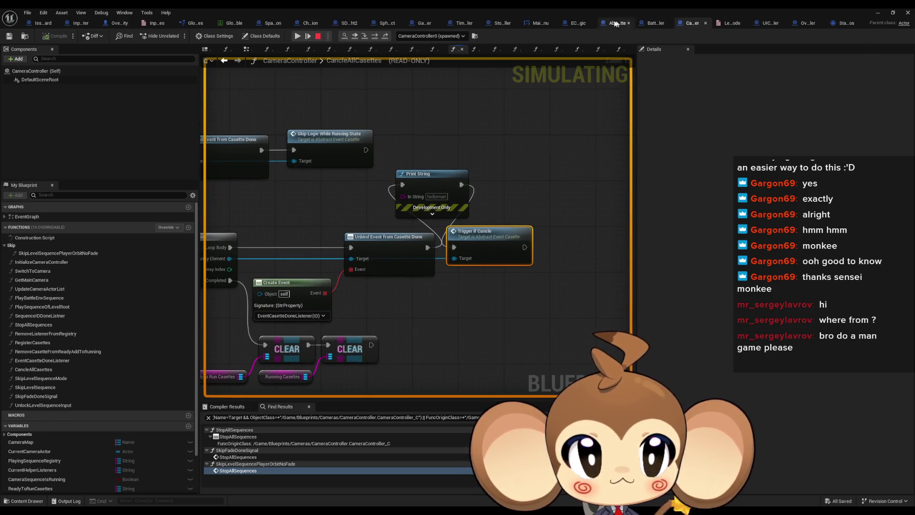
pyautogui.click(578, 23)
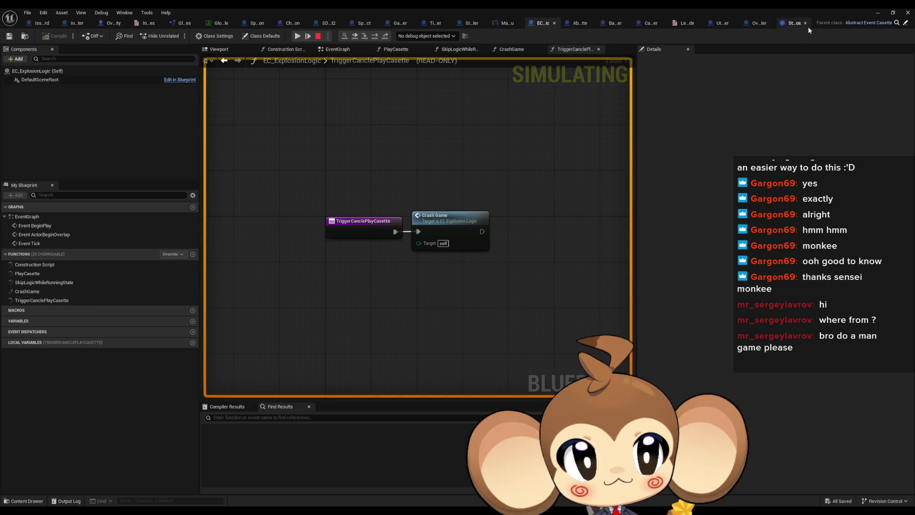
# Step: Add a breakpoint to the TriggerIfCancle entry node in parent class Abstract_EventCasette
pyautogui.click(905, 22)
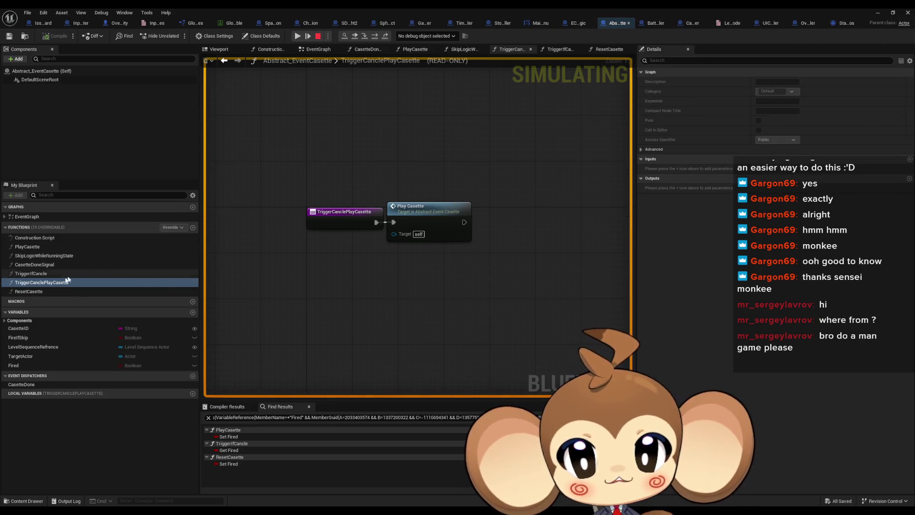
pyautogui.doubleClick(31, 273)
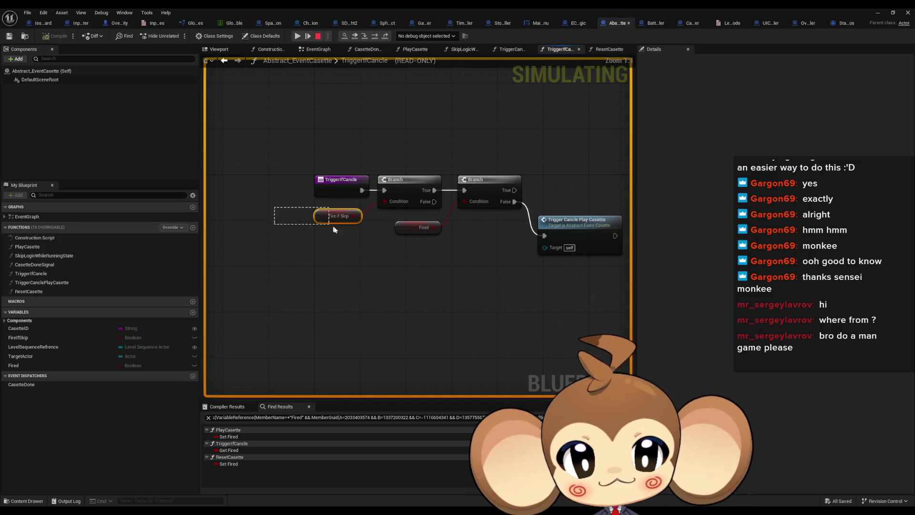
pyautogui.click(418, 227)
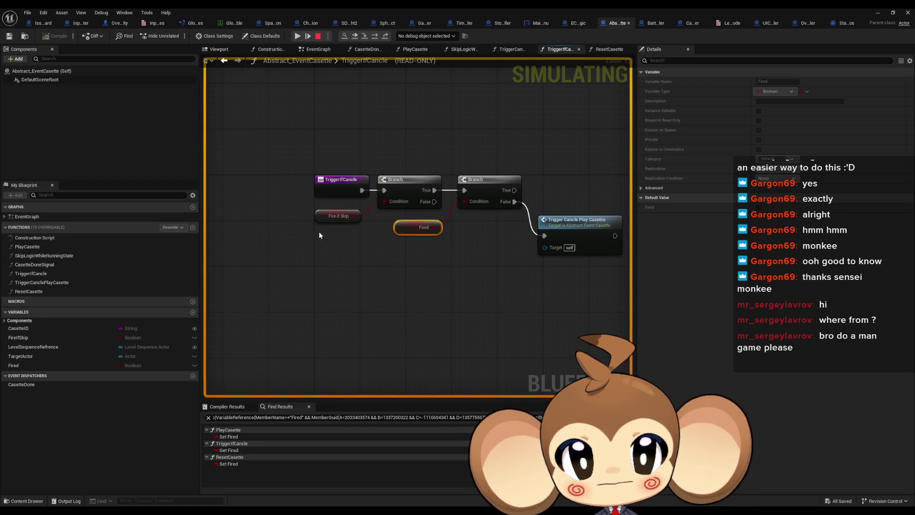
pyautogui.rightClick(345, 184)
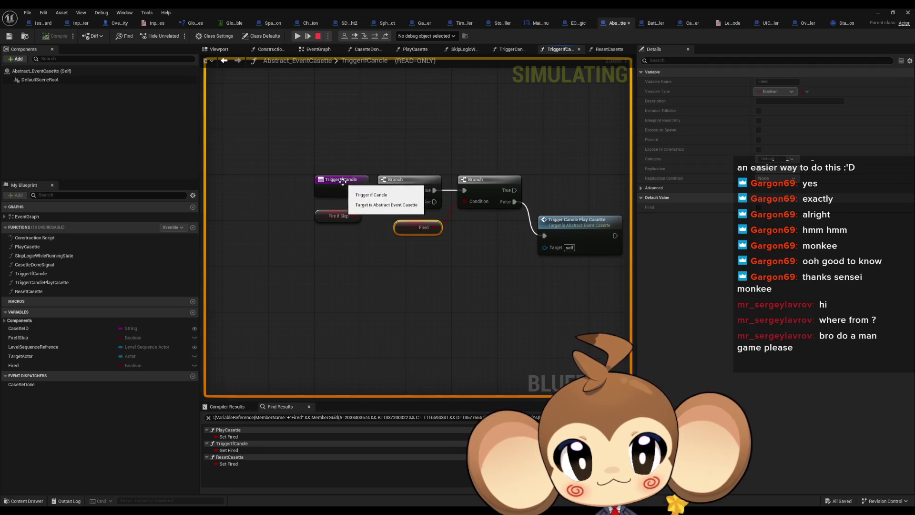
pyautogui.click(365, 244)
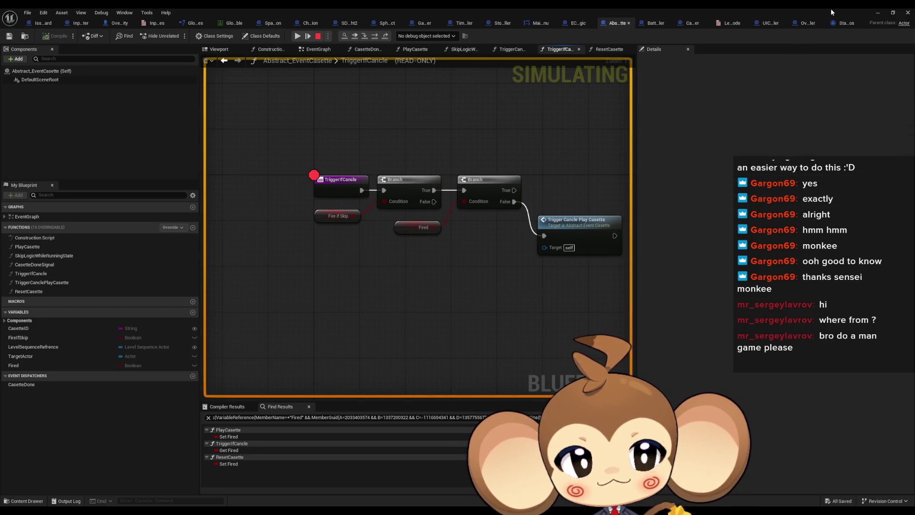
# Step: Return to the main level editor and stop the running simulation
pyautogui.click(893, 13)
pyautogui.click(862, 10)
pyautogui.click(197, 36)
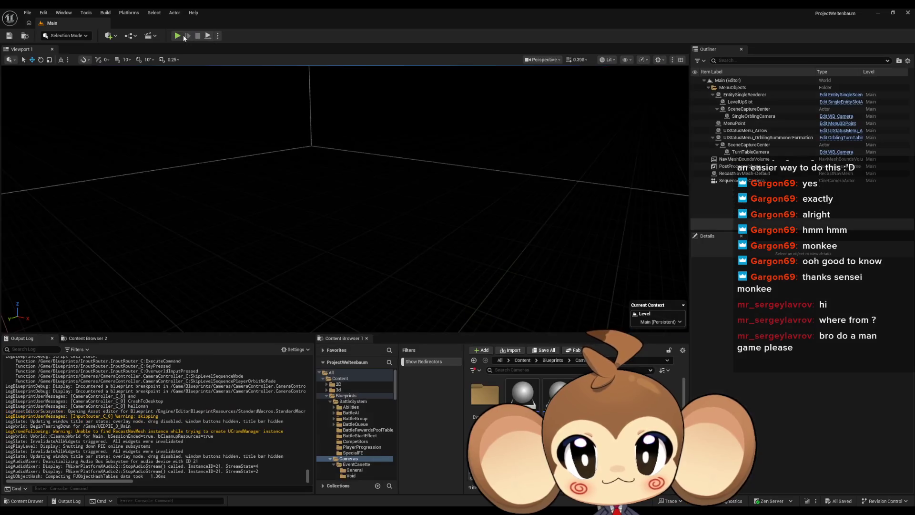
# Step: Start a new Play session and resume until the TriggerIfCancle breakpoint halts execution
pyautogui.click(177, 36)
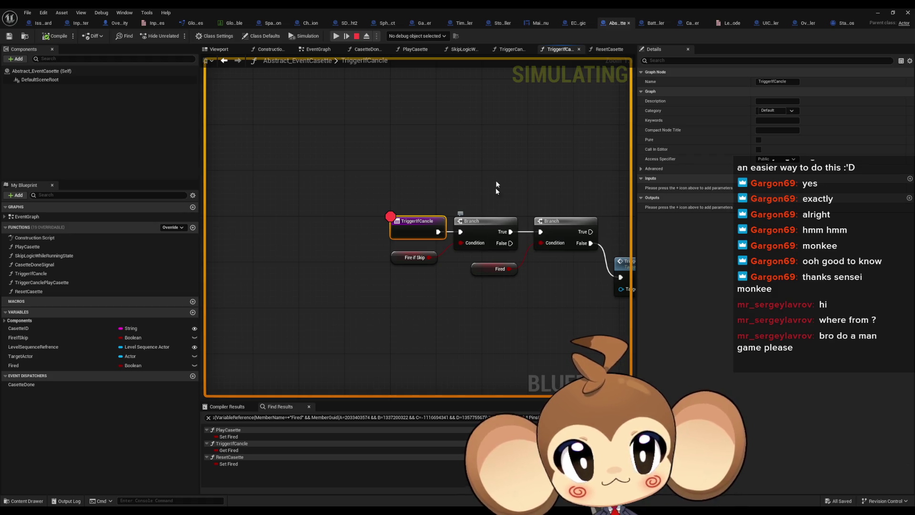
pyautogui.click(877, 13)
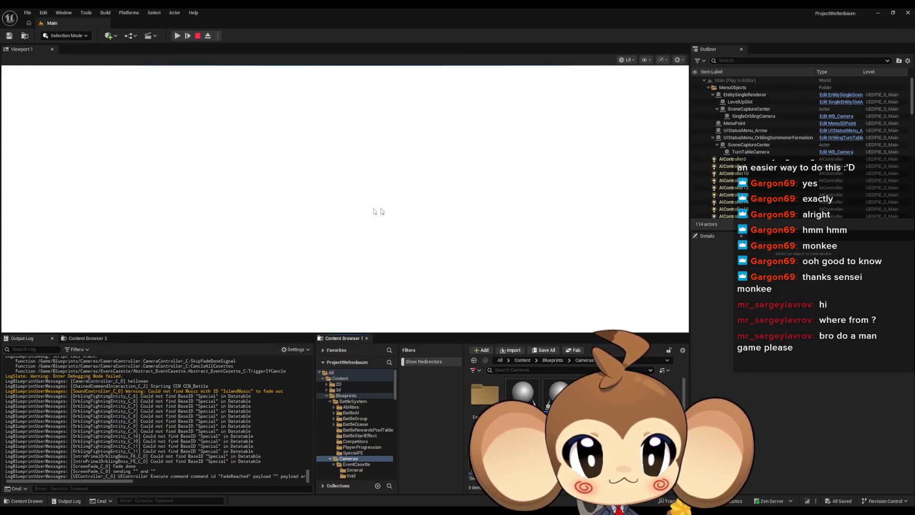
pyautogui.click(181, 37)
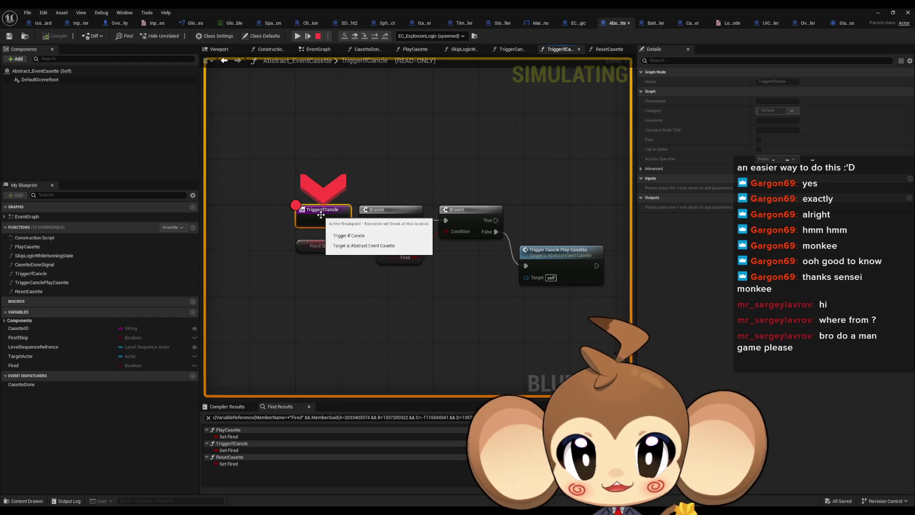
# Step: Read the Fire if Skip and Fired values, step to the first Branch, and stop
pyautogui.moveTo(319, 247)
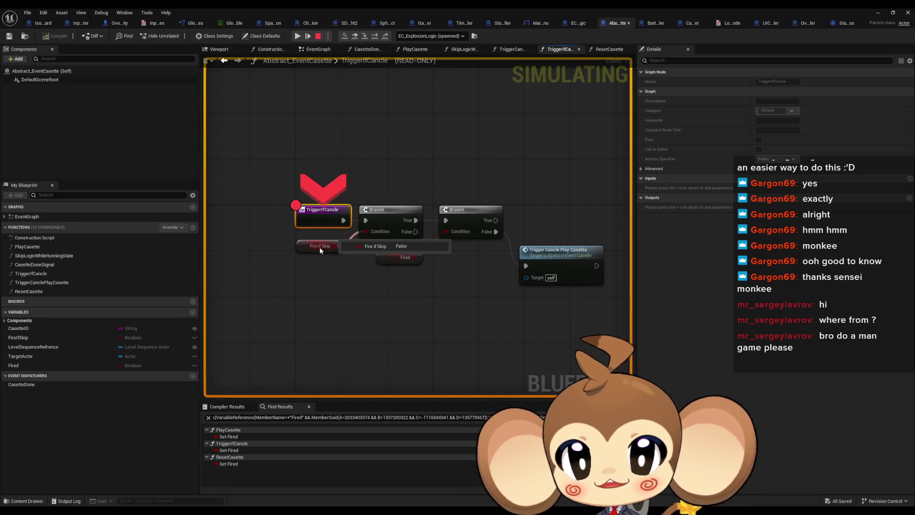
pyautogui.moveTo(406, 259)
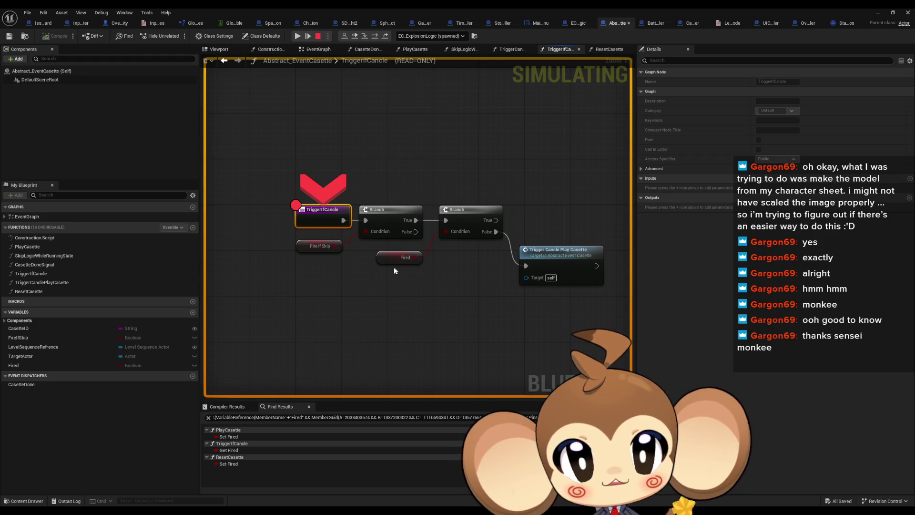
pyautogui.moveTo(397, 271); pyautogui.dragTo(400, 284)
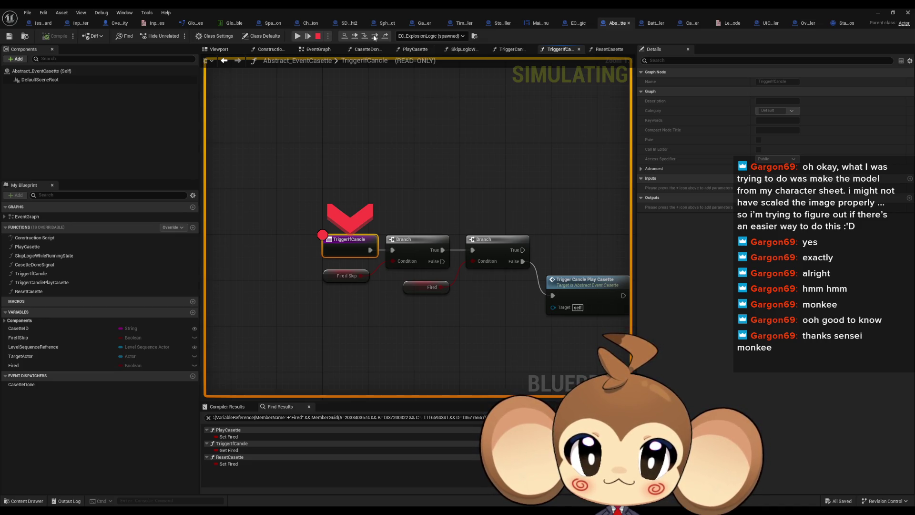
pyautogui.click(374, 37)
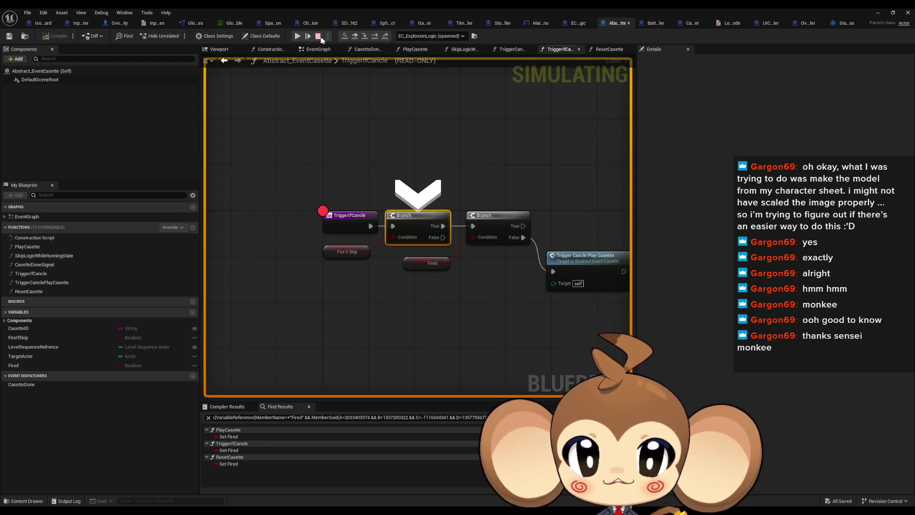
pyautogui.click(318, 36)
# Step: Find all references to the Fire if Skip variable
pyautogui.rightClick(347, 251)
pyautogui.moveTo(366, 329)
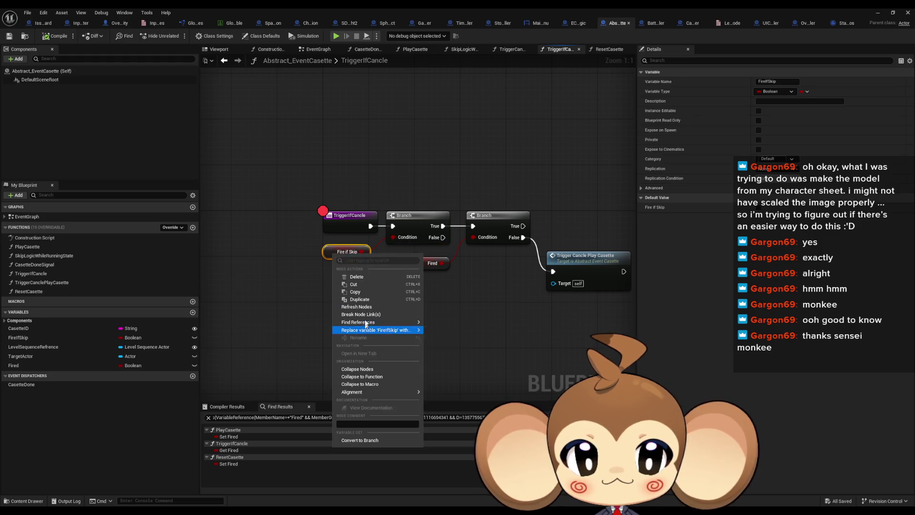
pyautogui.click(452, 345)
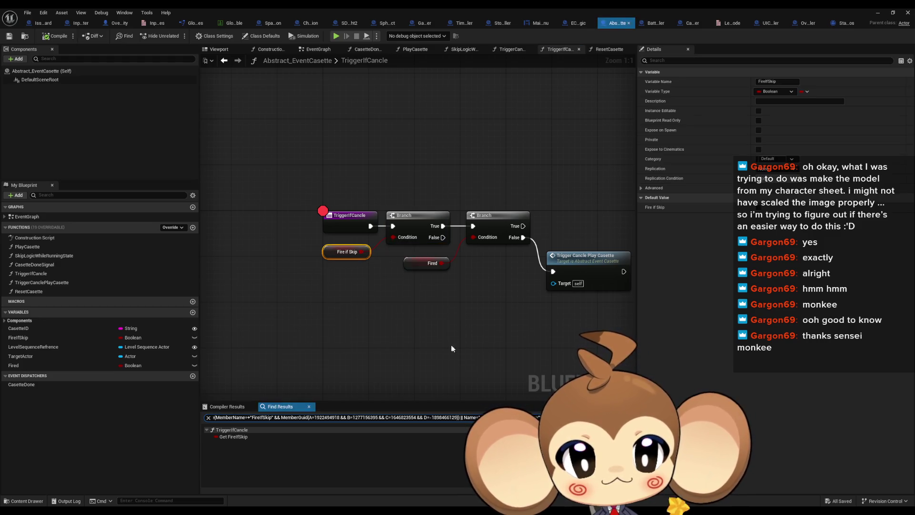